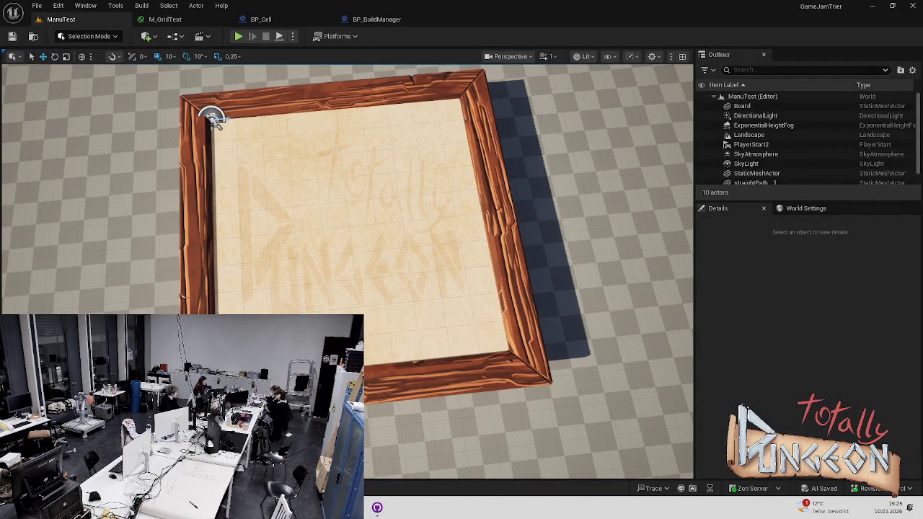
- Leave the ManuTest viewport for BP_BuildManager's GetGridStartLocation function graph
scroll(347, 299, up, 5)
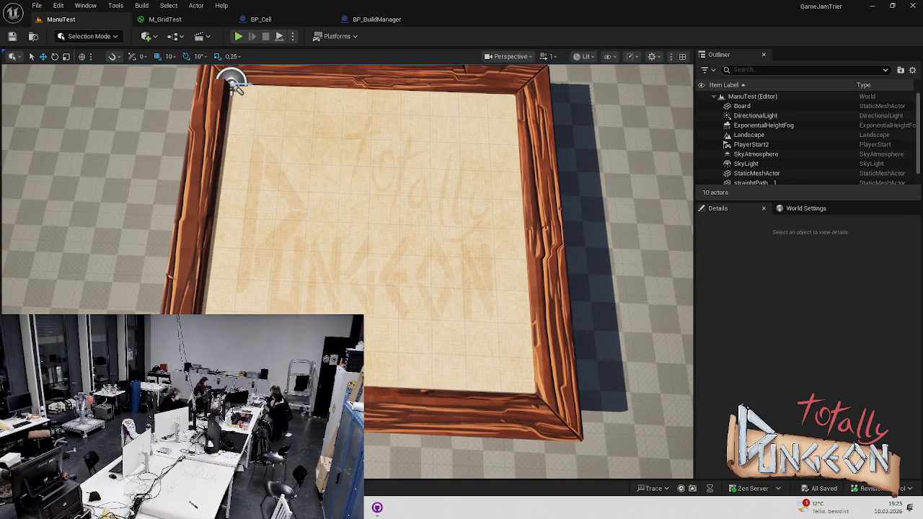
key(ctrl+space)
key(ctrl+Tab)
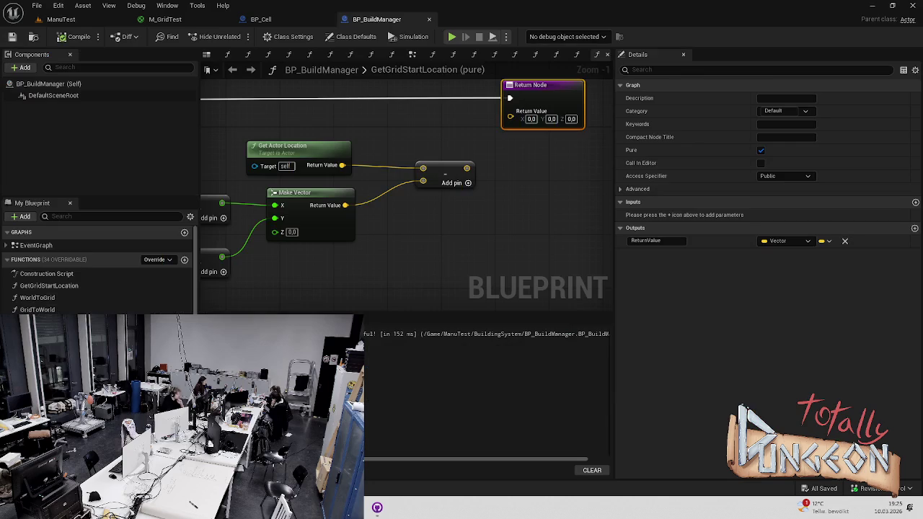
- Open the HandleLeftClick function graph of BP_BuildManager
drag(339, 237, 397, 235)
scroll(97, 271, down, 5)
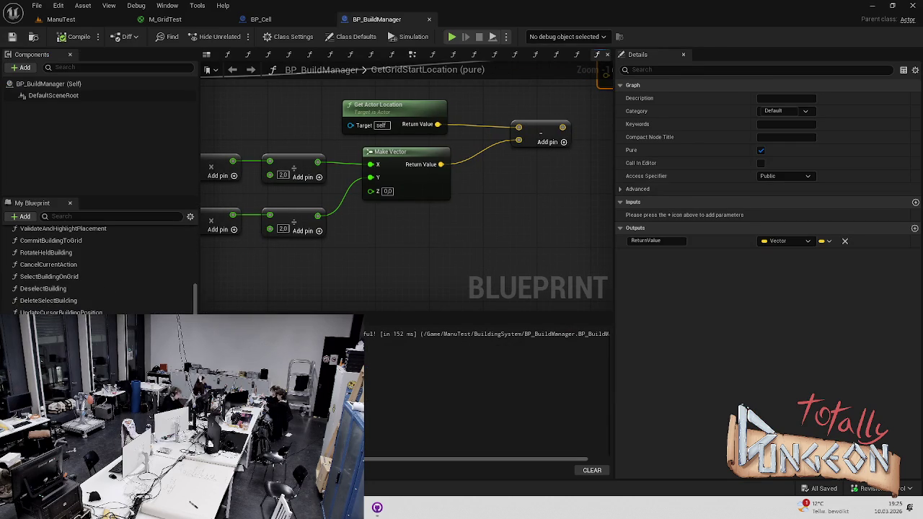
double_click(51, 324)
scroll(317, 200, up, 9)
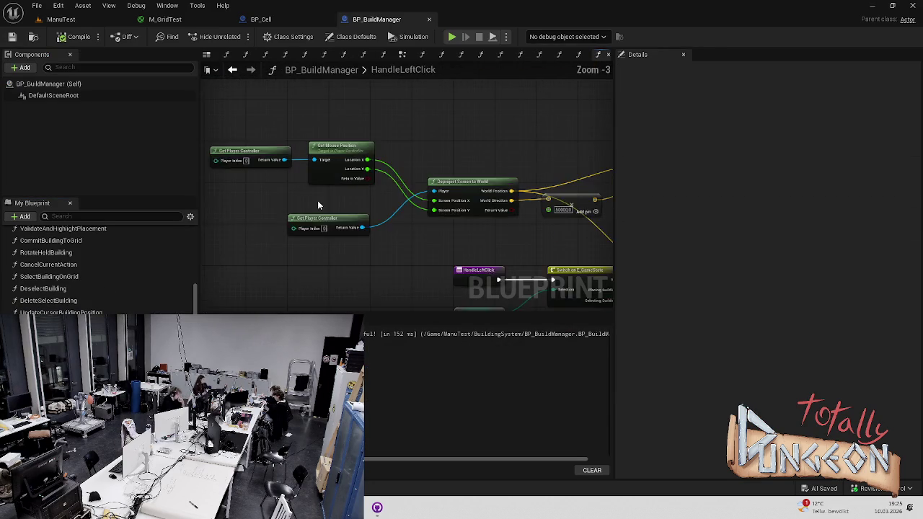
scroll(309, 223, down, 10)
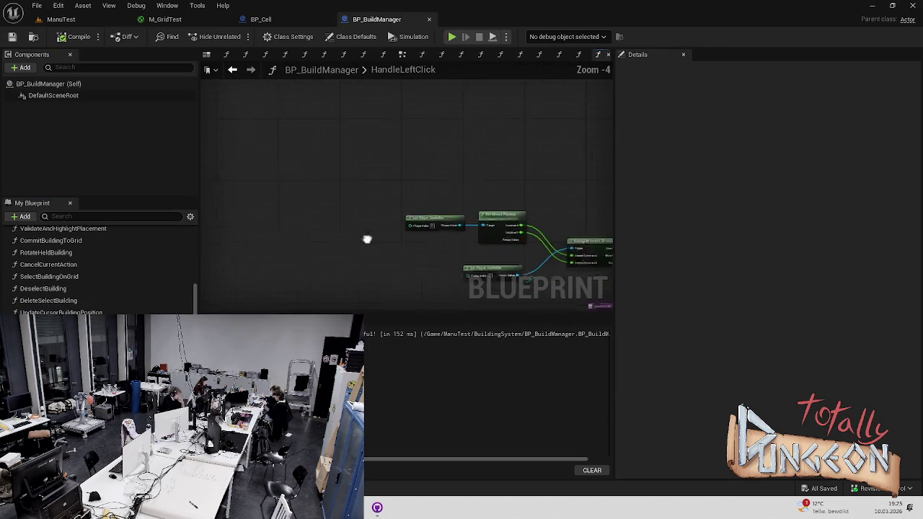
scroll(353, 200, up, 10)
- Move past Line Trace By Channel to Cast To BP_Tile and push Select Building on Grid right
drag(353, 199, 323, 178)
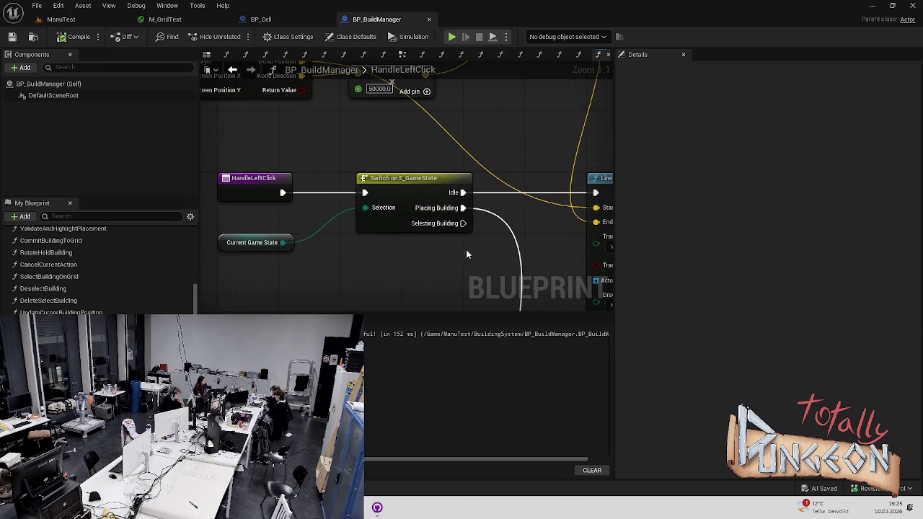
drag(468, 254, 284, 200)
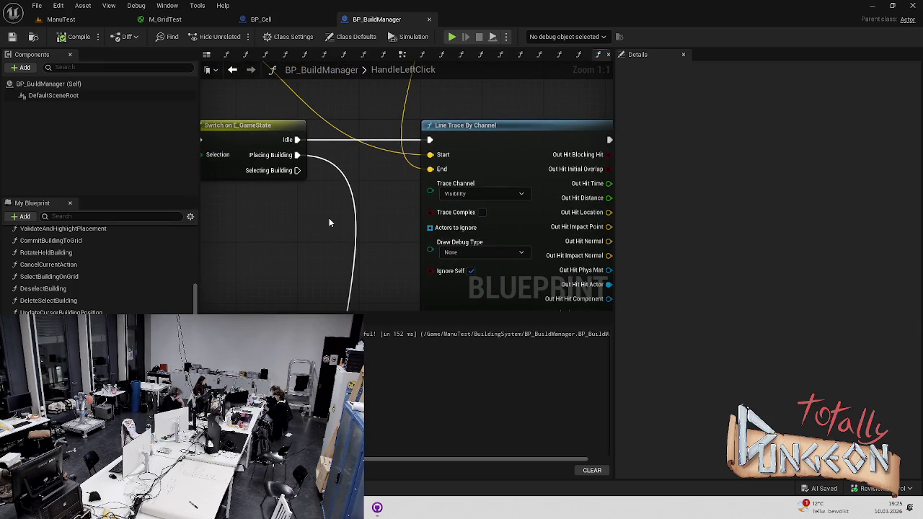
drag(329, 217, 213, 174)
scroll(467, 181, down, 2)
drag(467, 181, 313, 195)
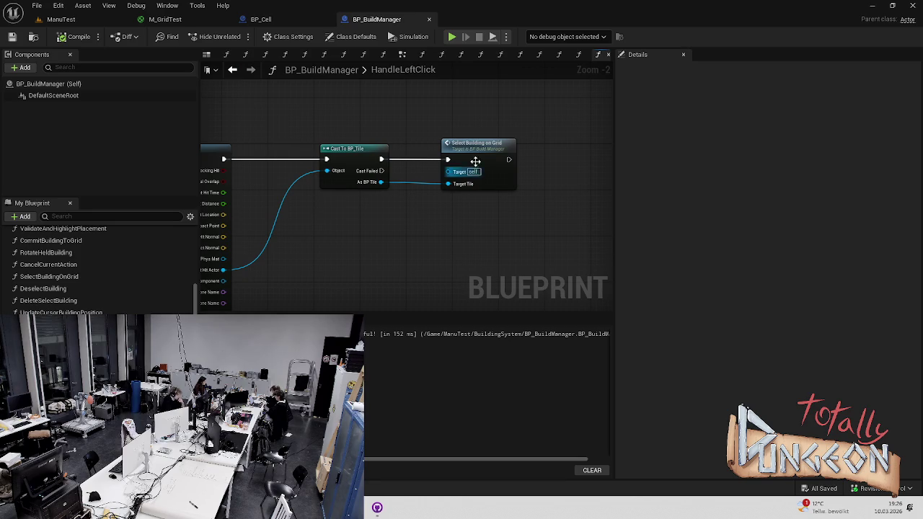
drag(477, 147, 535, 151)
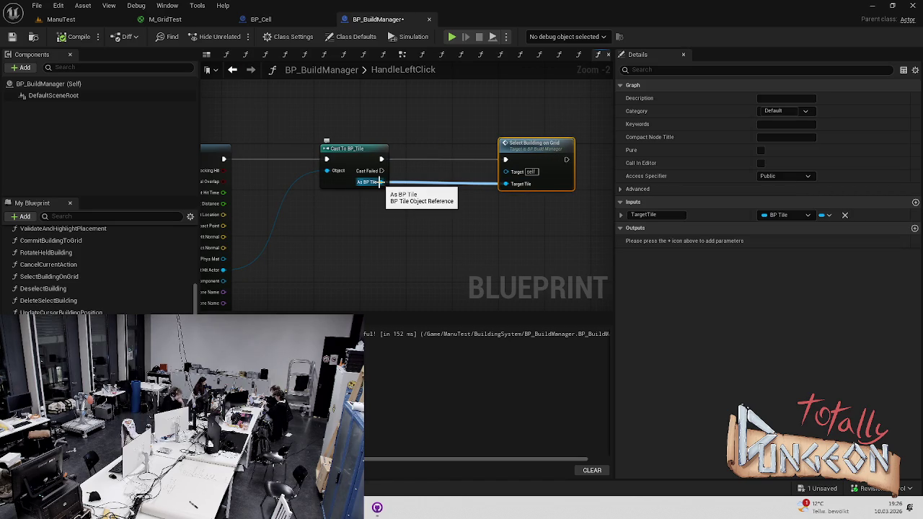
mouse_move(385, 217)
mouse_down()
mouse_move(427, 222)
mouse_move(316, 202)
mouse_up()
drag(440, 125, 492, 125)
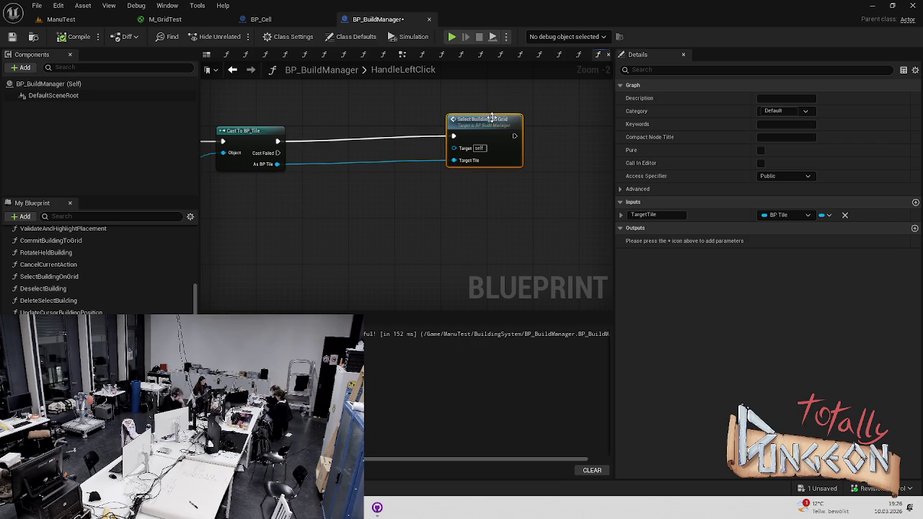
click(319, 209)
right_click(306, 193)
- Place a Branch node in the gap after Cast To BP_Tile and delete the duplicate Branch
key(Escape)
click(342, 148)
mouse_move(364, 141)
mouse_down()
mouse_move(354, 135)
mouse_move(362, 215)
mouse_up()
click(271, 130)
drag(307, 134, 371, 135)
click(362, 214)
key(Delete)
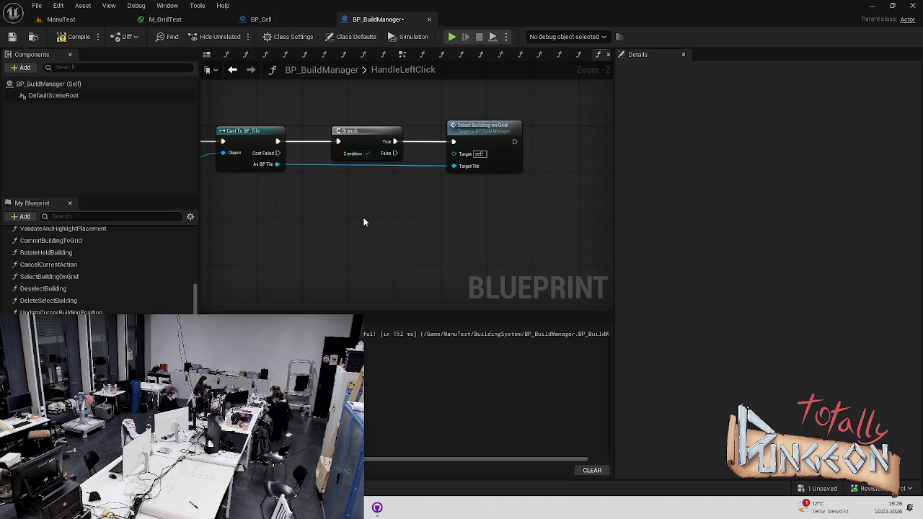
mouse_move(352, 217)
mouse_down()
mouse_move(377, 186)
mouse_move(382, 206)
mouse_move(392, 201)
mouse_up()
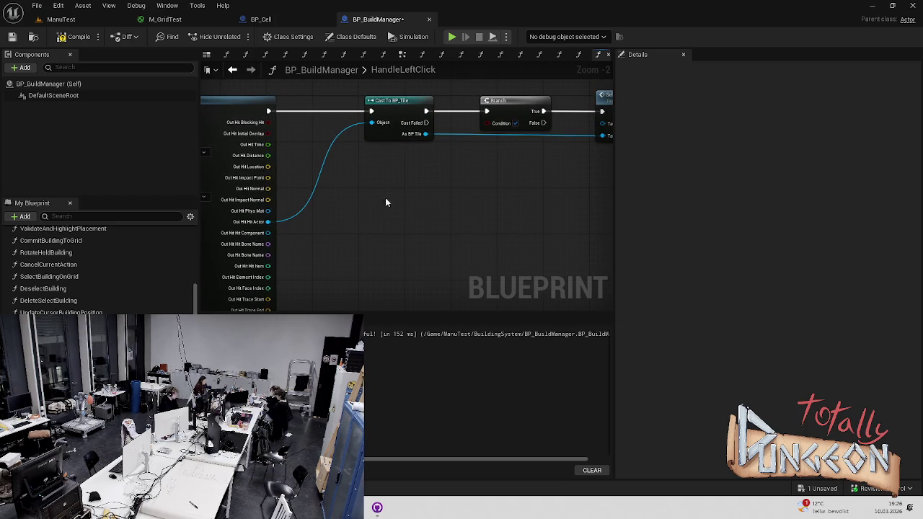
drag(276, 219, 269, 221)
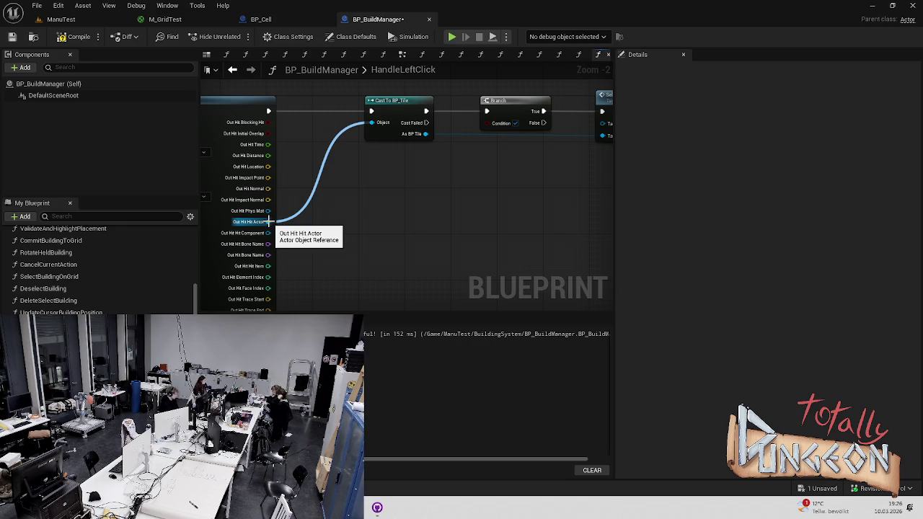
- Search for nodes off Out Hit Actor ('is no', 'get act') without adding any, then reframe the graph
drag(268, 221, 400, 200)
text(is no)
key(BackSpace)
key(BackSpace)
key(BackSpace)
text(get act)
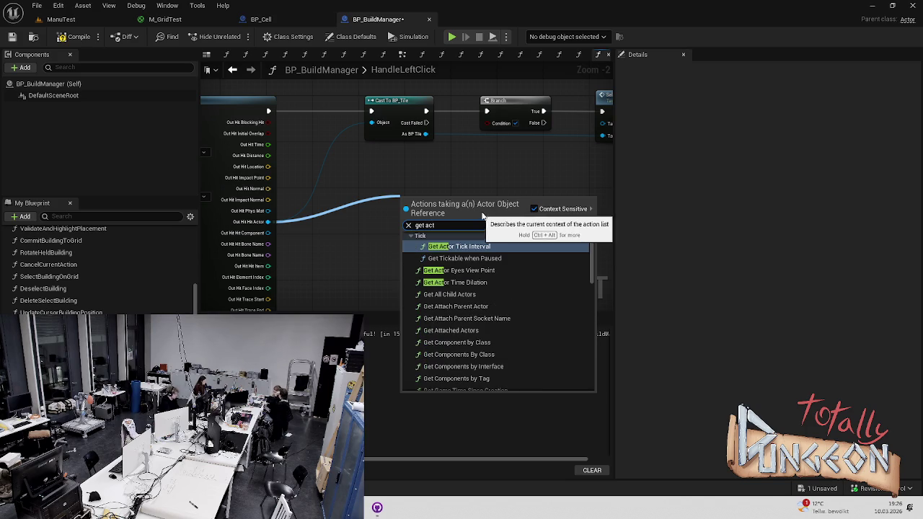
click(460, 167)
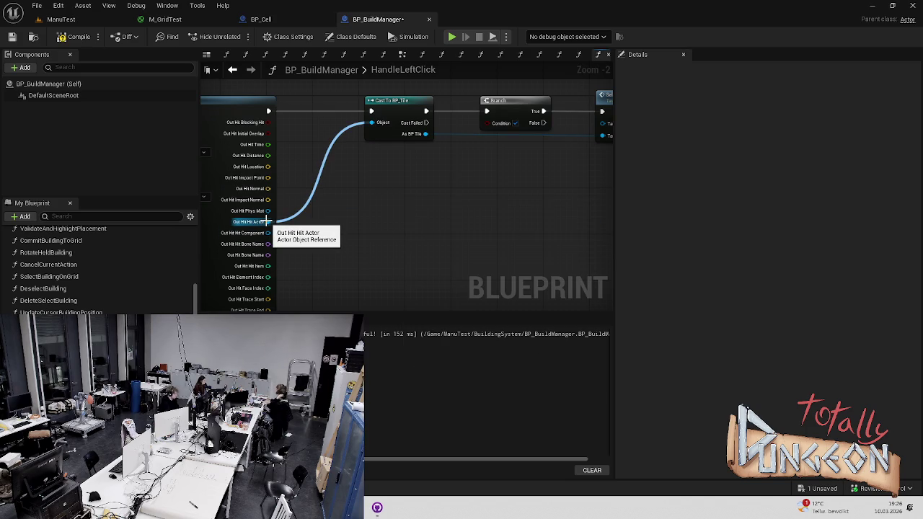
drag(513, 187, 387, 175)
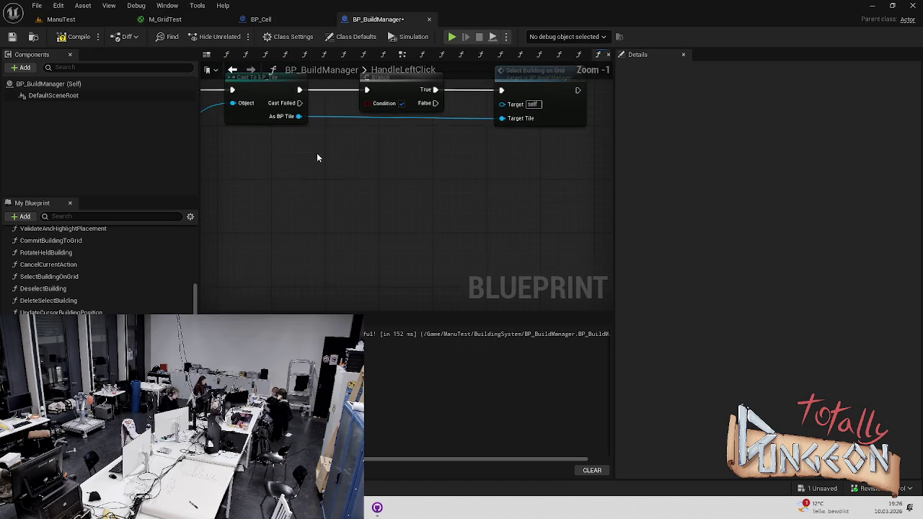
drag(317, 154, 369, 154)
right_click(367, 179)
click(372, 167)
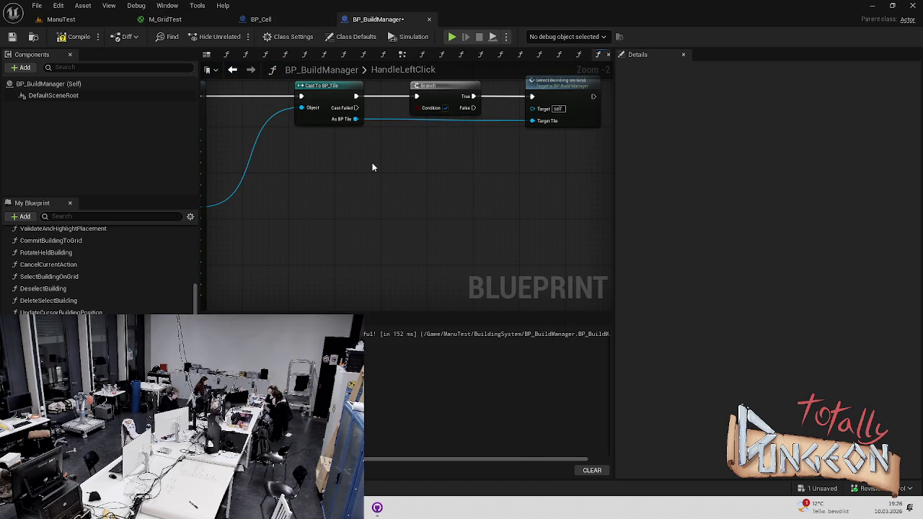
drag(381, 149, 377, 197)
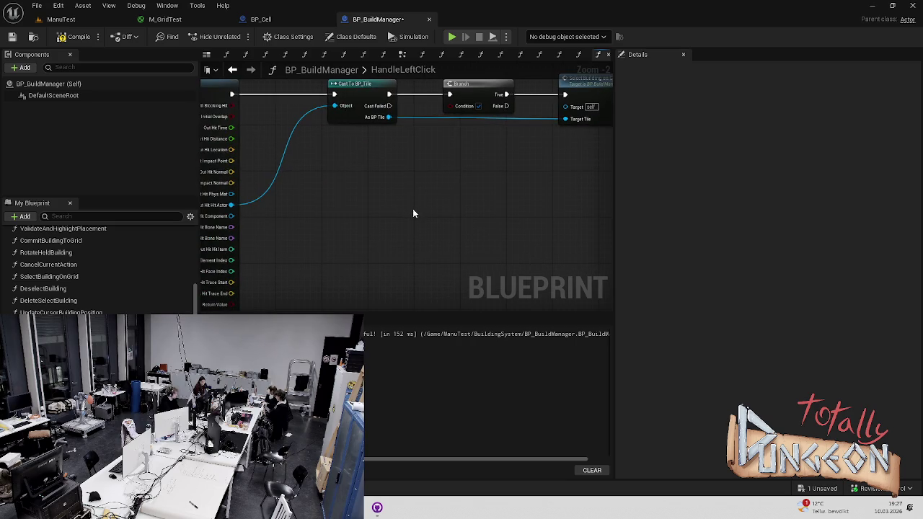
right_click(393, 209)
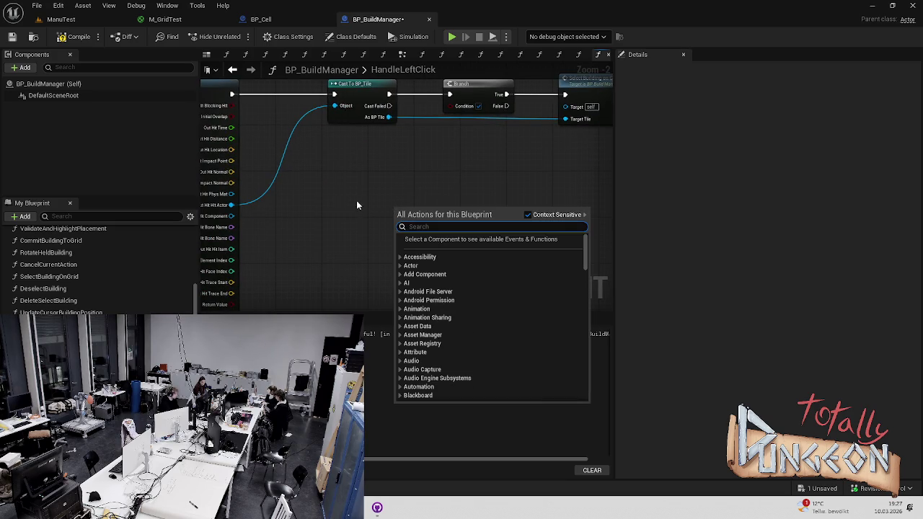
- Promote Out Hit Actor to a local variable HitActor of type Actor
key(Escape)
right_click(229, 205)
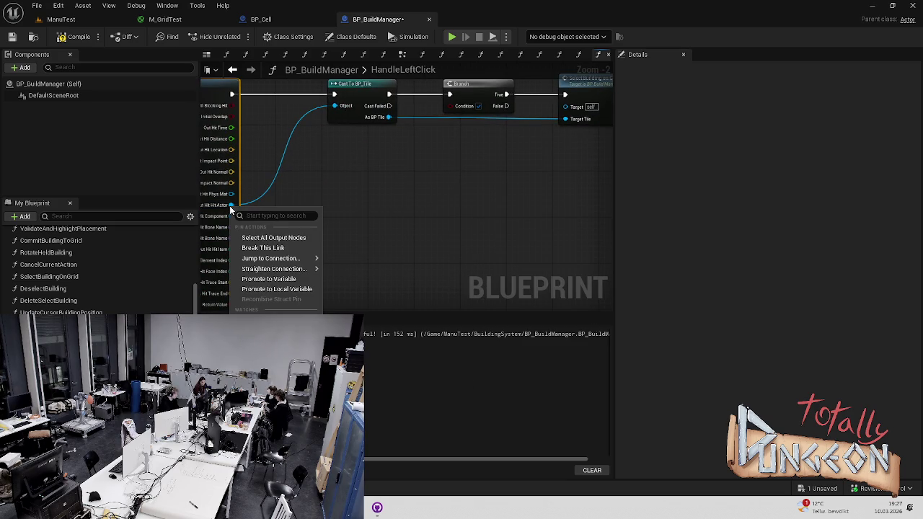
click(281, 278)
drag(262, 85, 347, 200)
key(Delete)
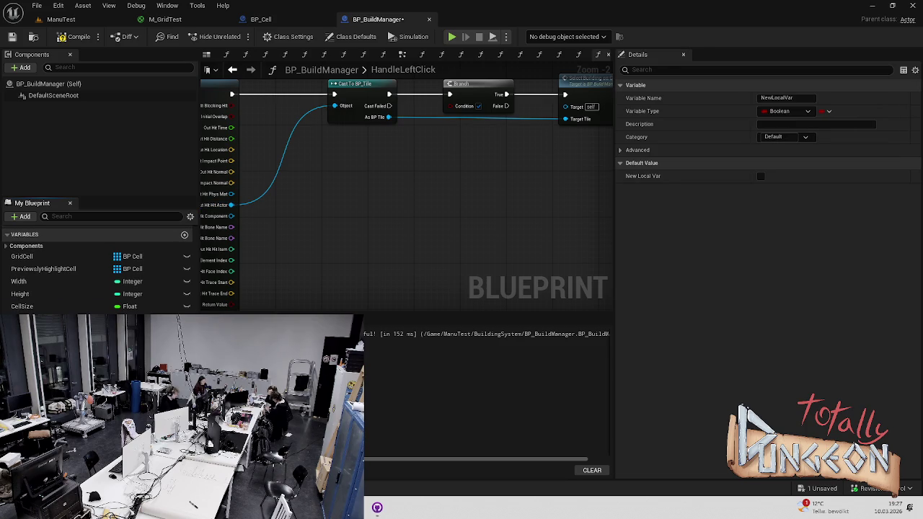
click(137, 321)
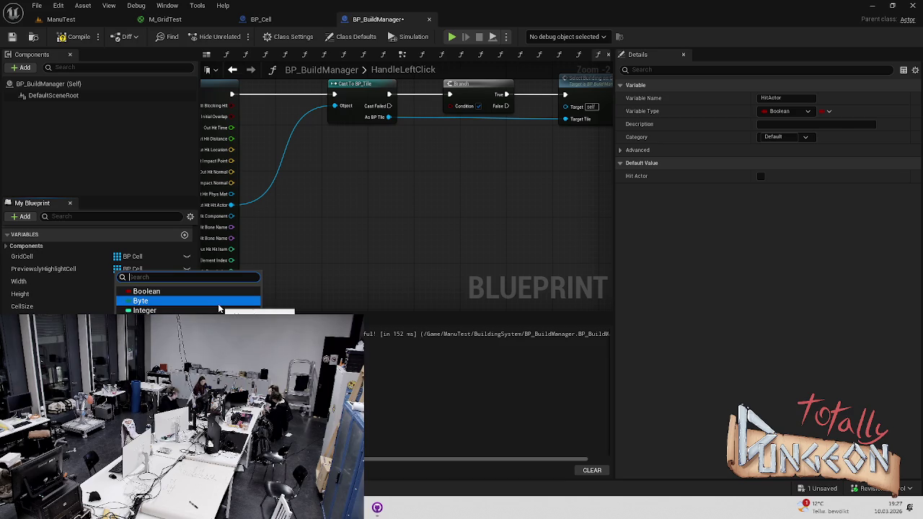
text(Actor)
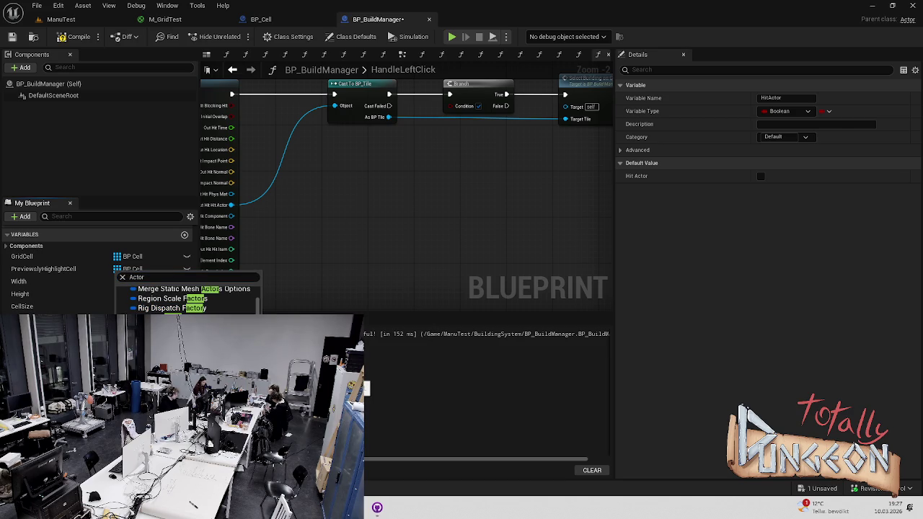
key(Return)
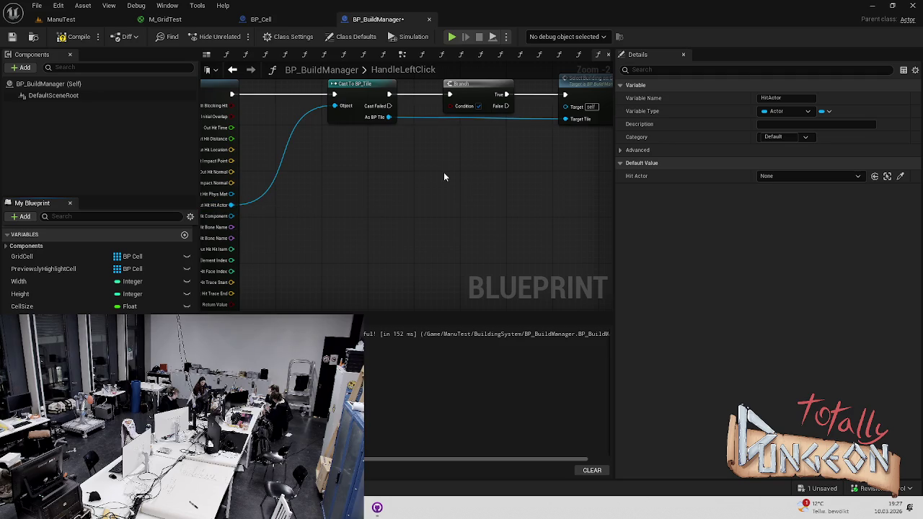
- Add a HitActor setter fed by Out Hit Actor before Cast To BP_Tile, and save
drag(443, 172, 376, 204)
mouse_move(25, 319)
mouse_down()
mouse_move(108, 274)
mouse_move(226, 117)
mouse_move(236, 115)
mouse_move(242, 136)
mouse_move(337, 177)
mouse_move(382, 155)
mouse_up()
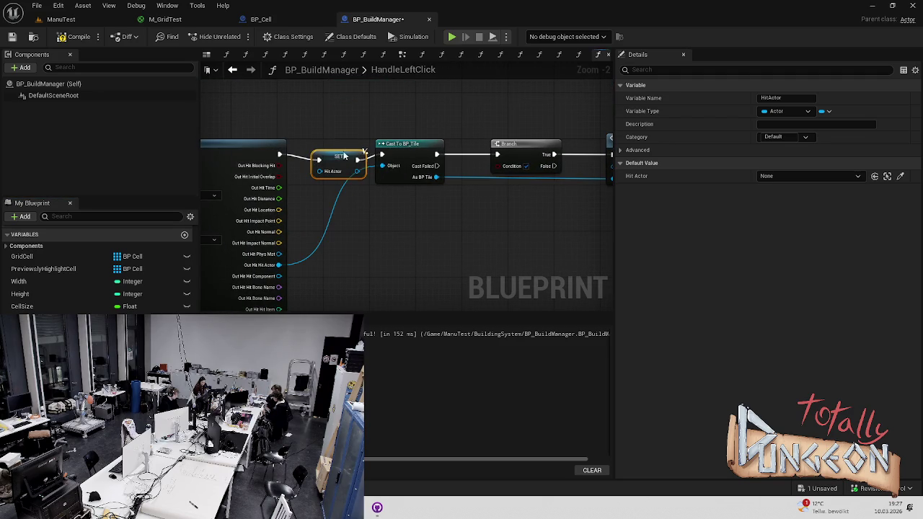
drag(278, 264, 319, 165)
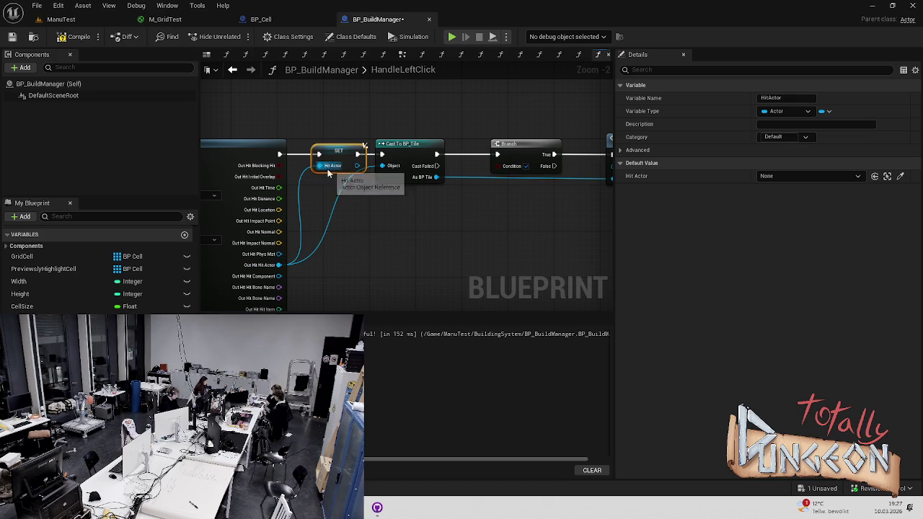
key(ctrl+s)
drag(411, 216, 268, 215)
click(295, 142)
key(ctrl+s)
- Move the Branch and Select Building on Grid nodes further right for room
click(438, 124)
ctrl+click(332, 131)
drag(339, 131, 402, 131)
click(402, 205)
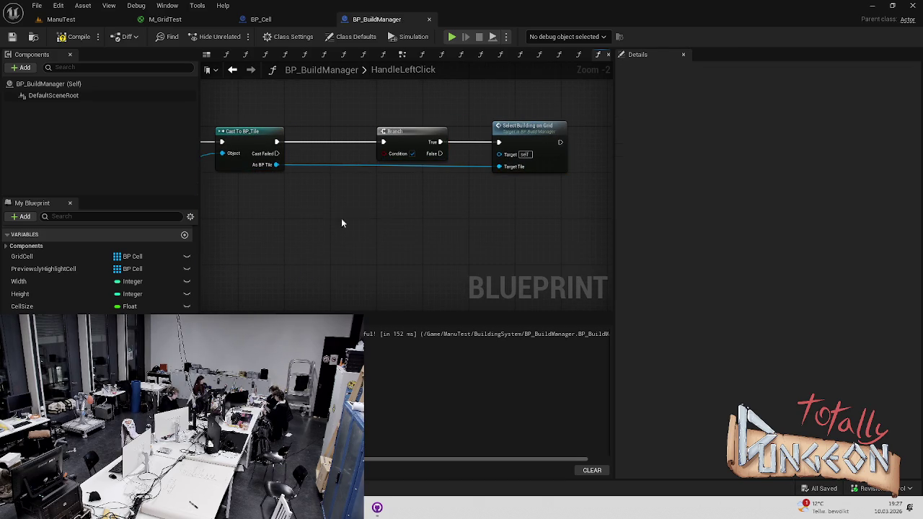
- Add a HitActor getter and discard a first equality comparison node
scroll(267, 253, up, 2)
mouse_move(21, 319)
mouse_down()
mouse_move(247, 278)
mouse_move(252, 258)
mouse_move(328, 234)
mouse_up()
text(e)
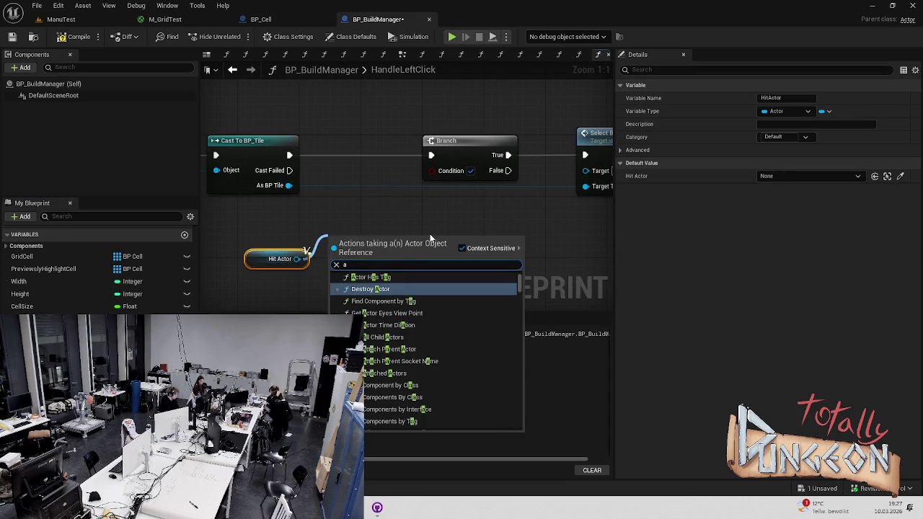
click(382, 288)
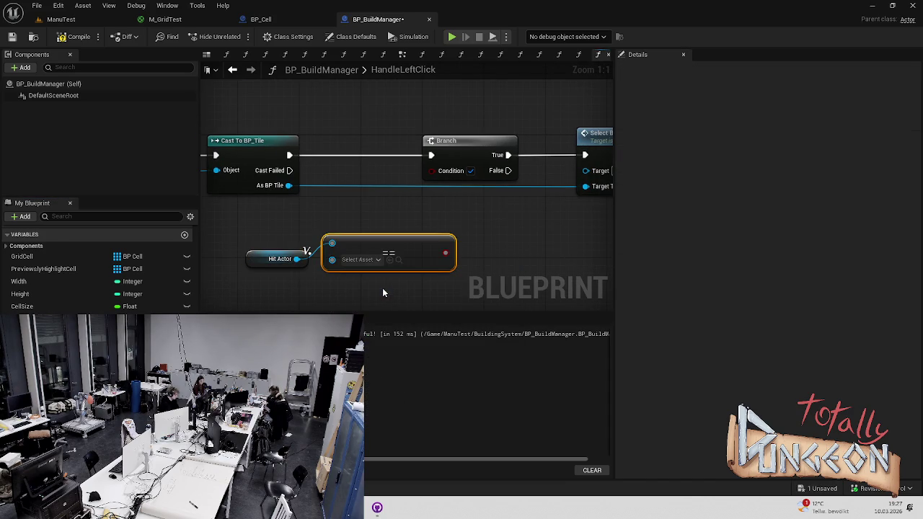
click(380, 260)
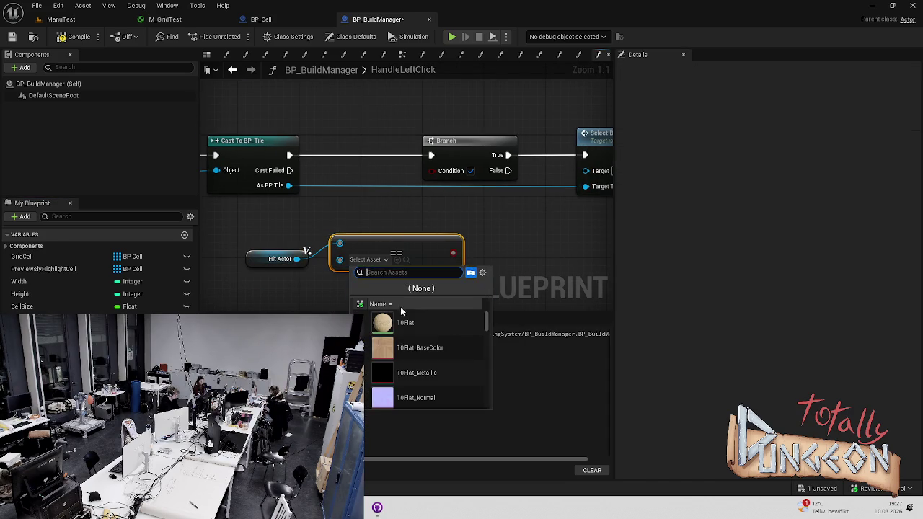
click(395, 249)
key(Delete)
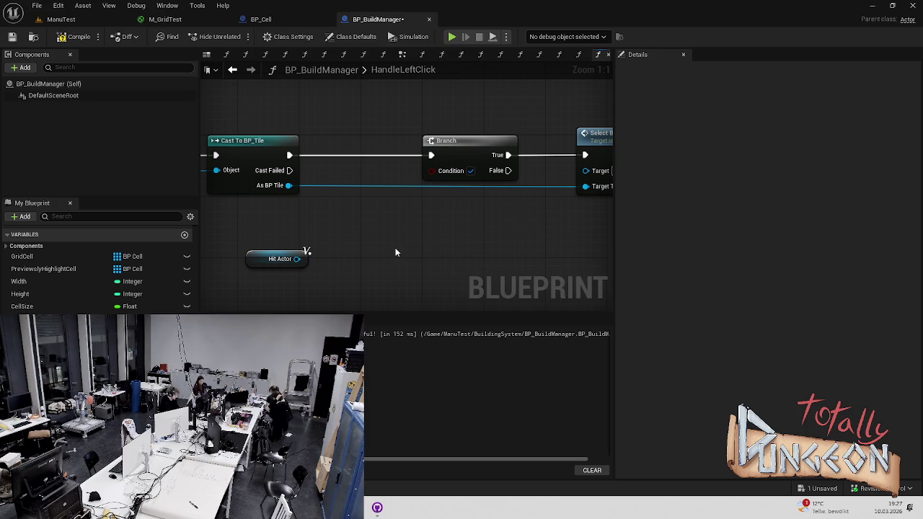
- Test Hit Actor != BP_Tile_StartEnd and feed the result into the Branch condition
drag(297, 259, 368, 229)
text(==)
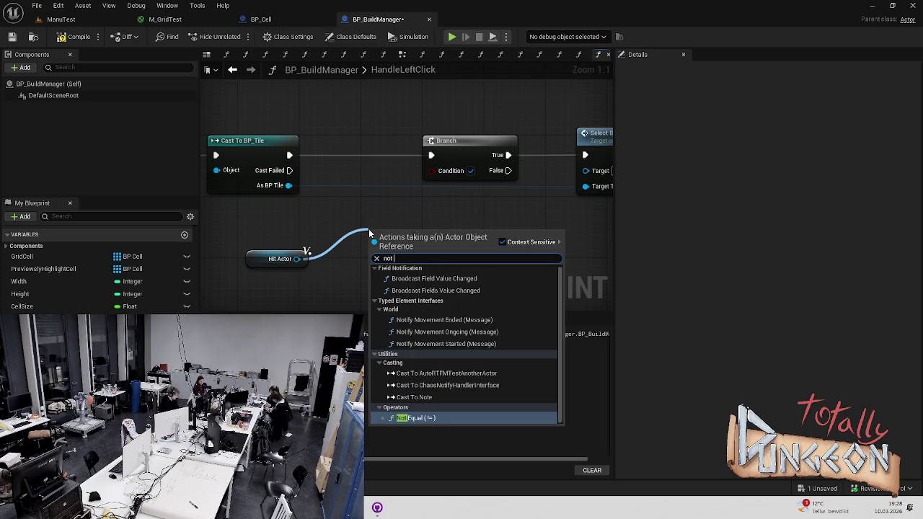
key(Escape)
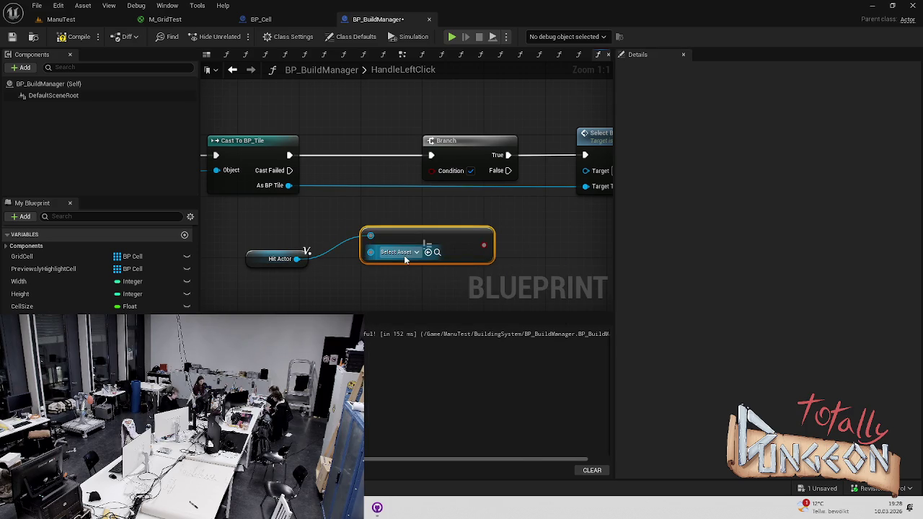
click(402, 254)
scroll(516, 321, down, 2)
drag(517, 323, 518, 333)
click(447, 388)
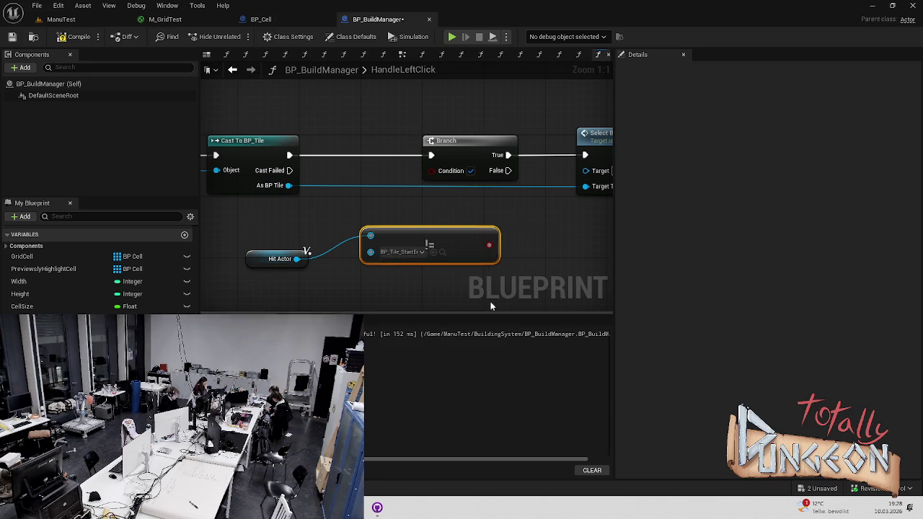
drag(420, 265, 363, 191)
- Save and compile BP_BuildManager, returning to the ManuTest level
key(ctrl+s)
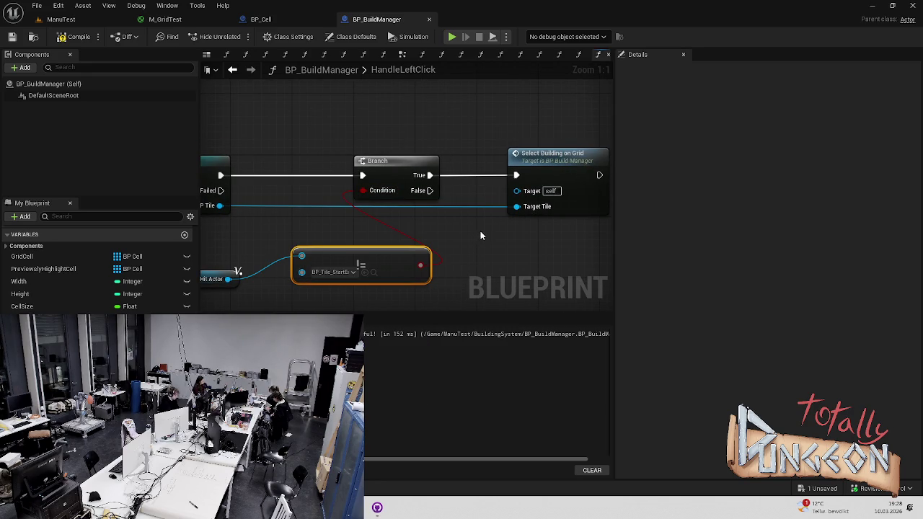
click(76, 37)
click(61, 20)
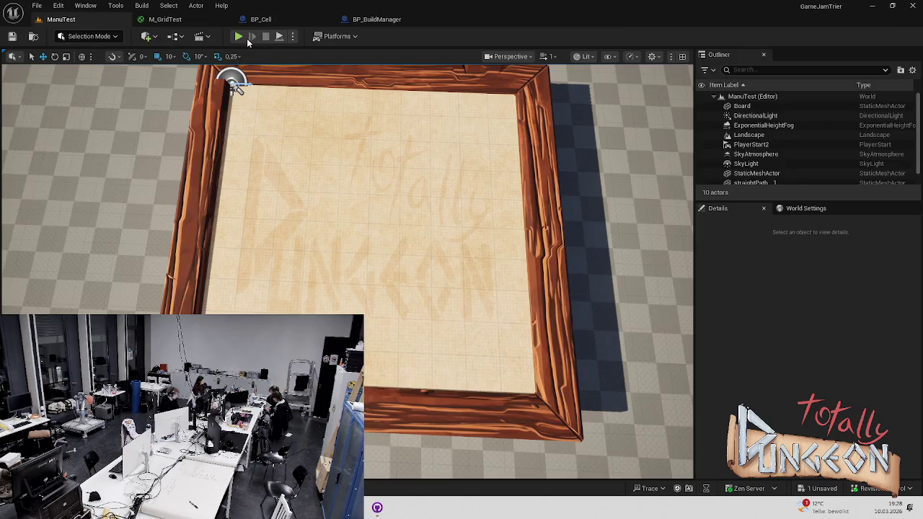
- Play ManuTest in the editor despite BP_BuildManager_Matze's compile errors
click(238, 36)
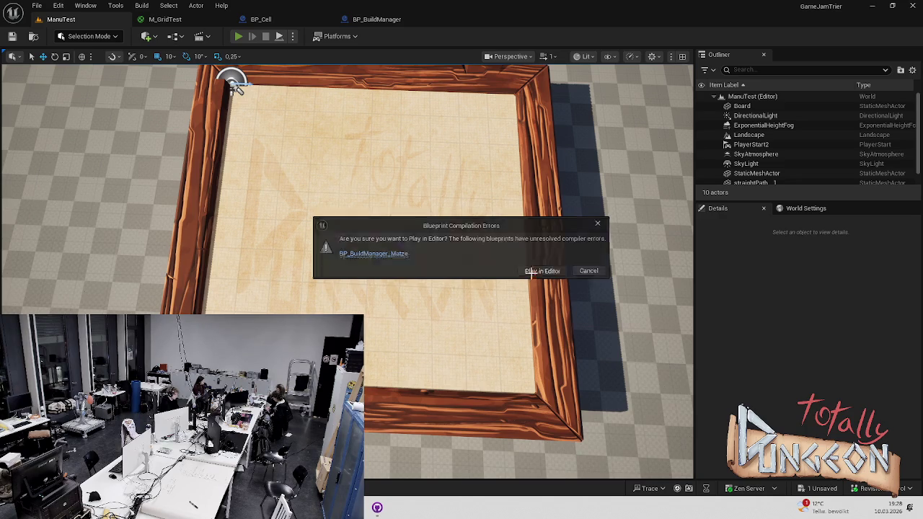
click(531, 272)
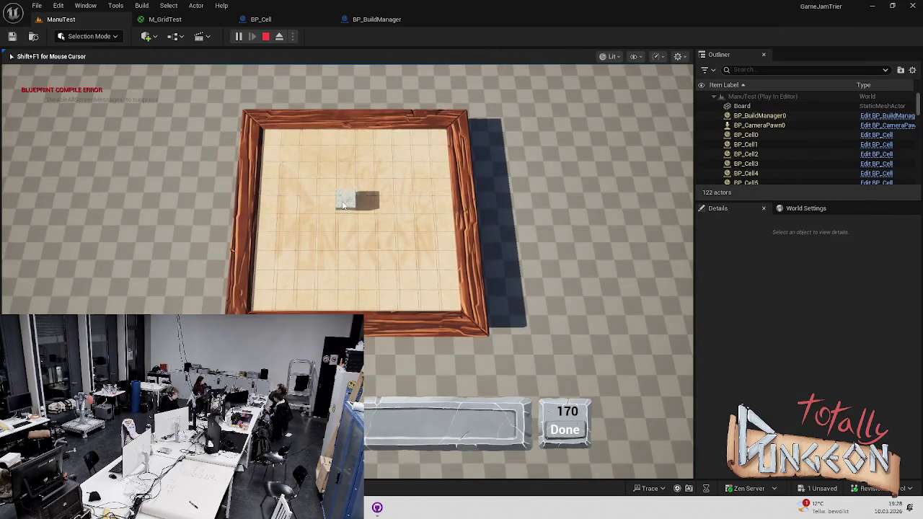
- Zoom in and click a block on the game board, then stop the play session
scroll(352, 208, up, 3)
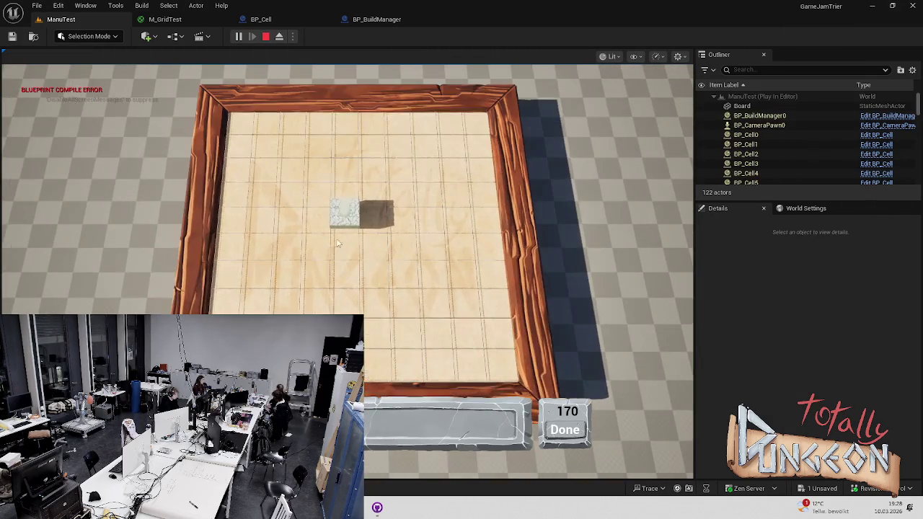
click(355, 205)
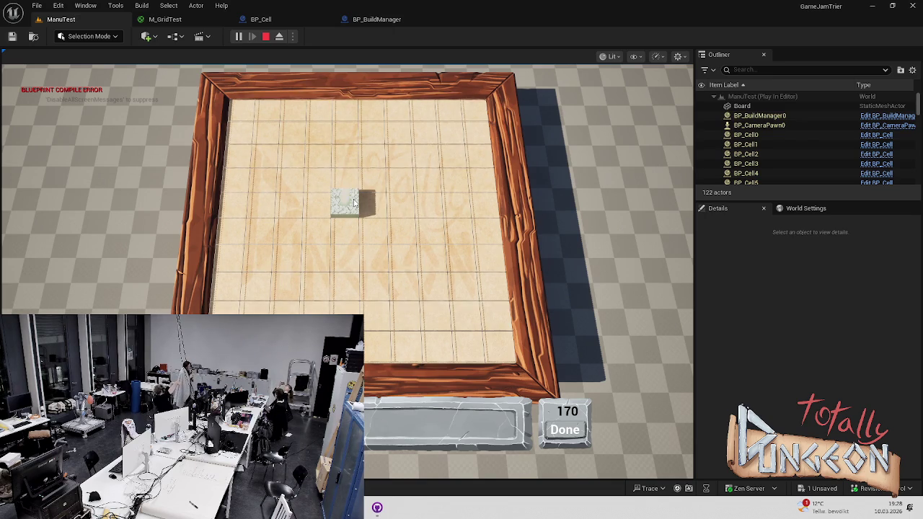
mouse_move(3, 269)
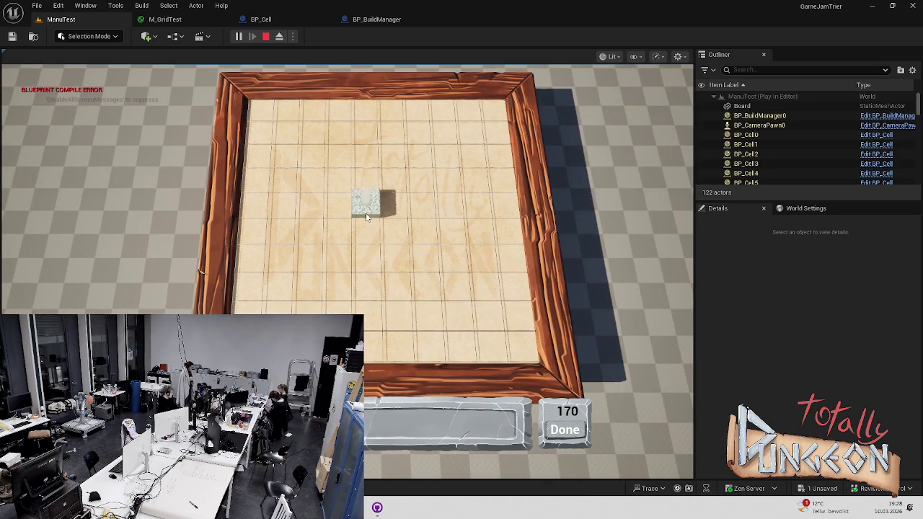
key(Escape)
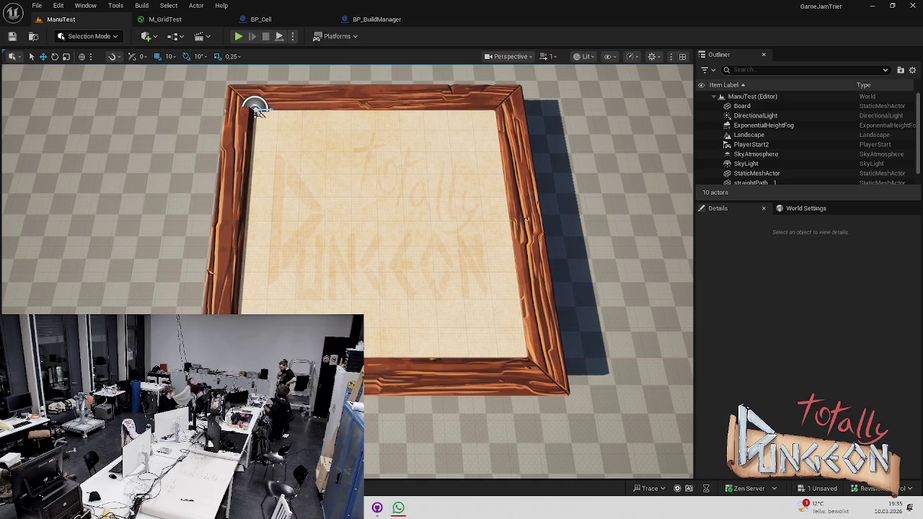
- Import the siren statue FBX model into Content/Assets from the Content Drawer
key(ctrl+space)
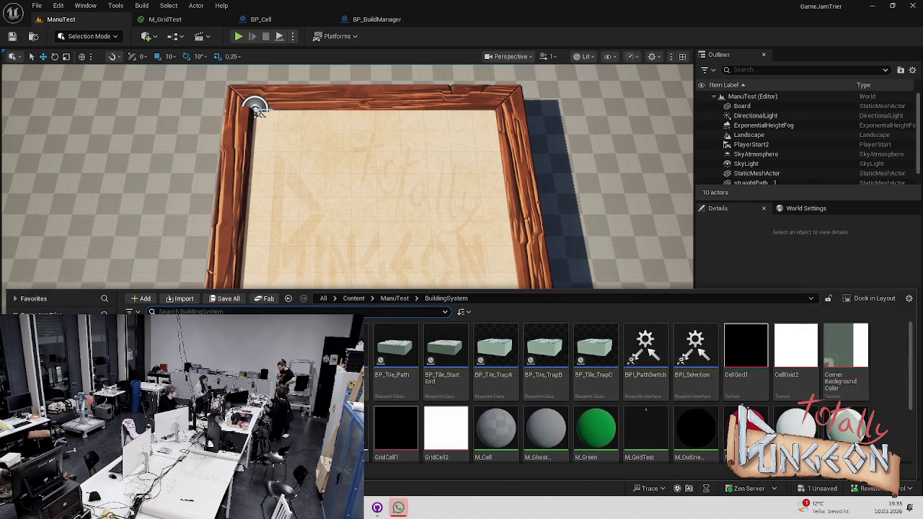
key(alt+Left)
right_click(252, 105)
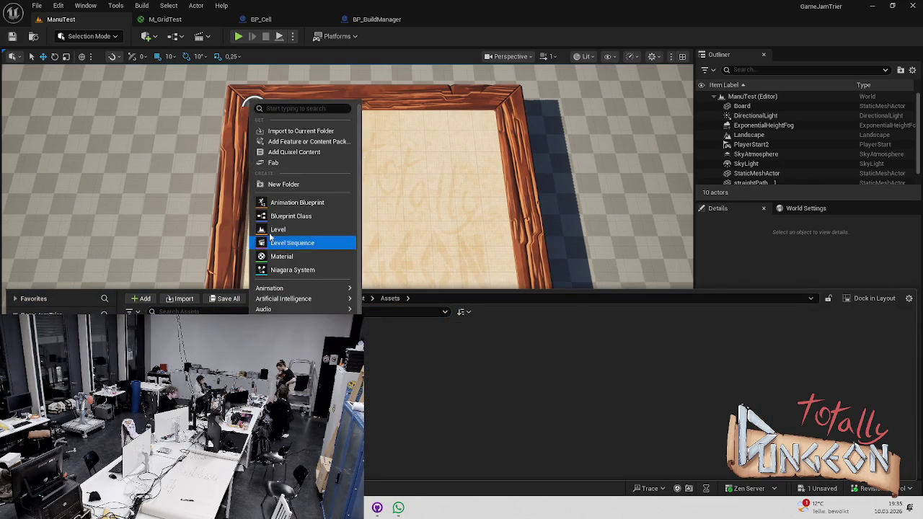
key(Escape)
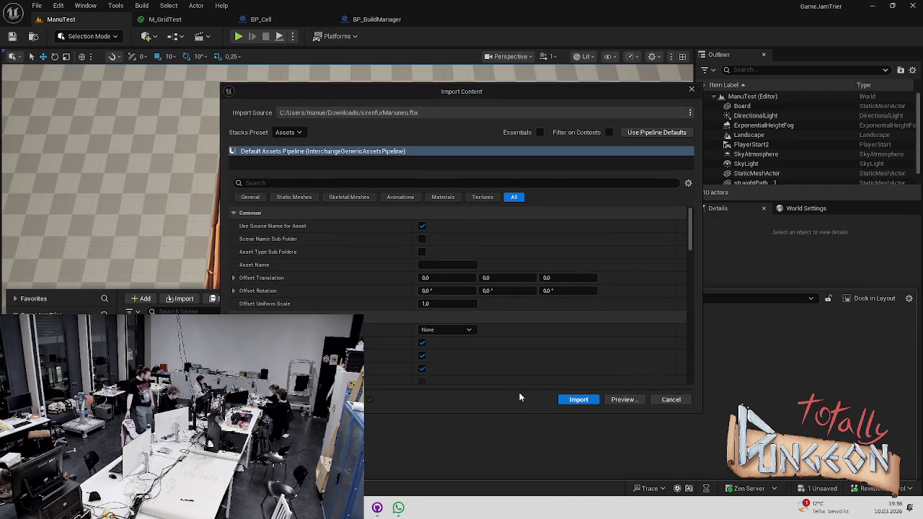
click(580, 400)
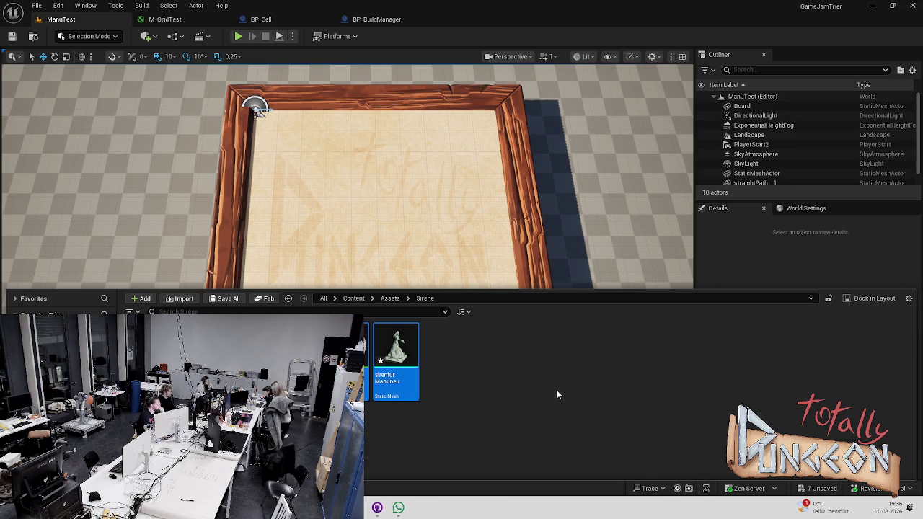
click(453, 359)
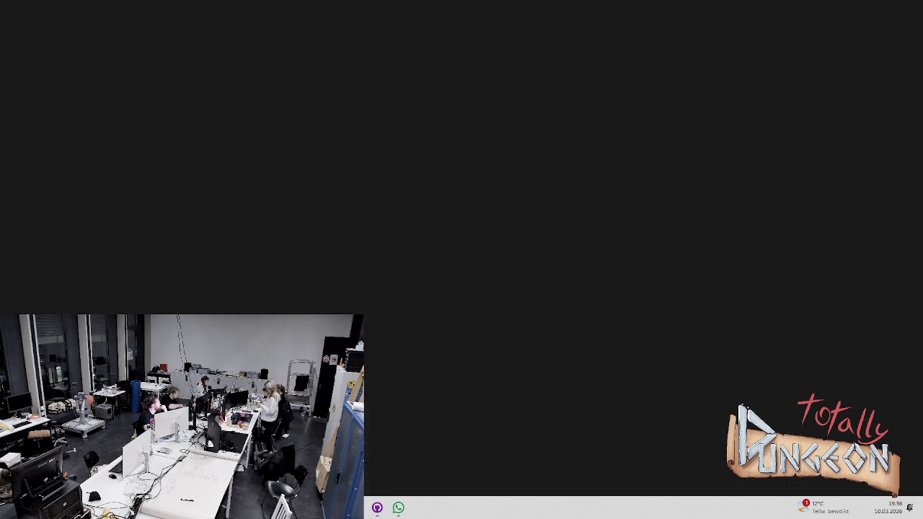
- Save hair_mat, then open the sirenfurManuneu static mesh from the Content Drawer
scroll(439, 317, down, 2)
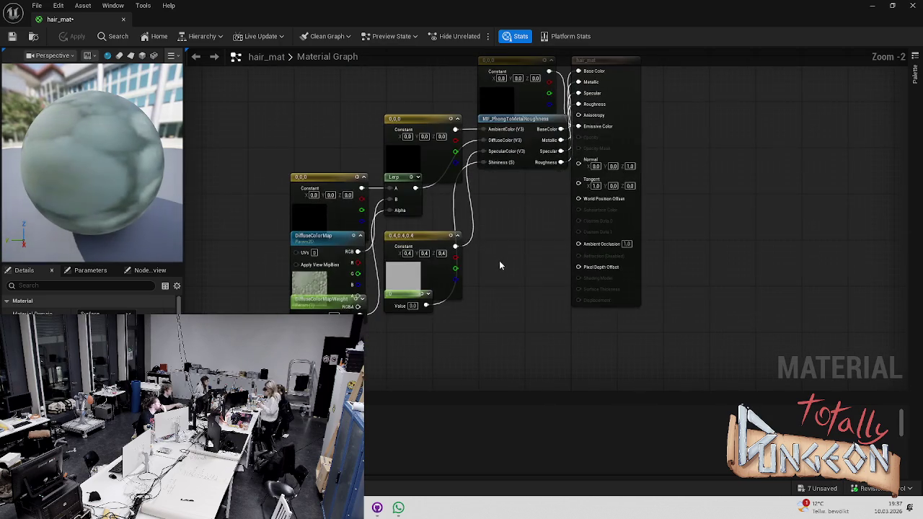
click(11, 36)
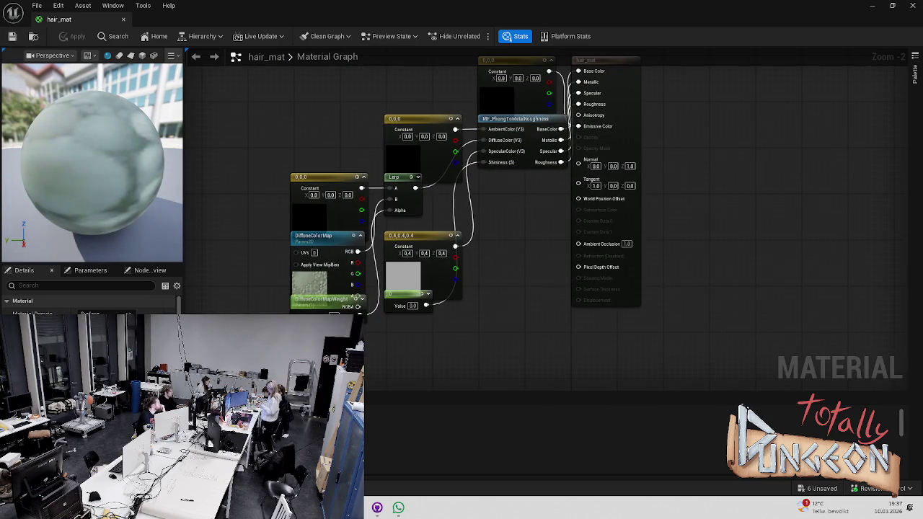
key(ctrl+space)
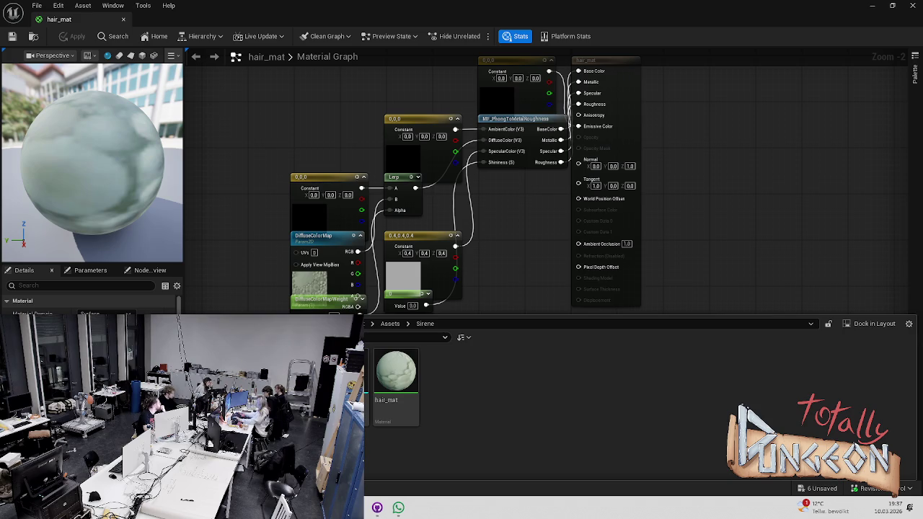
mouse_move(392, 424)
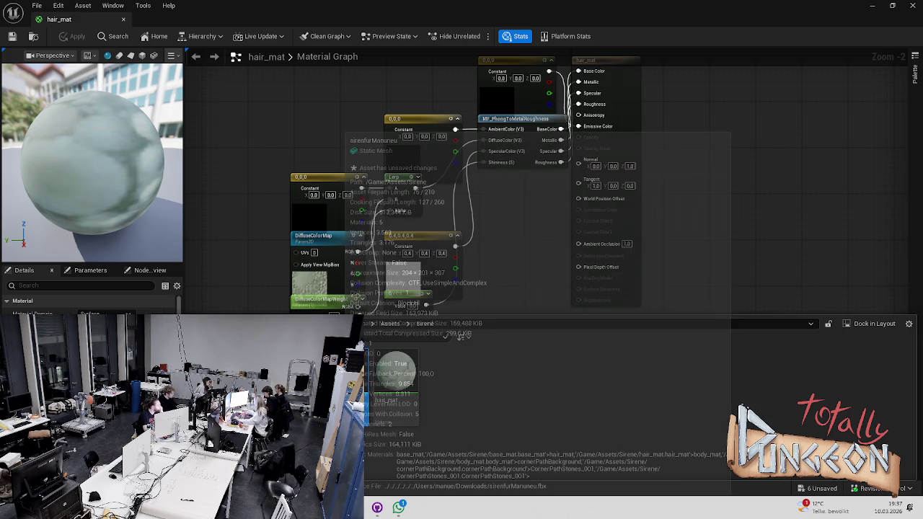
double_click(396, 372)
drag(433, 306, 478, 314)
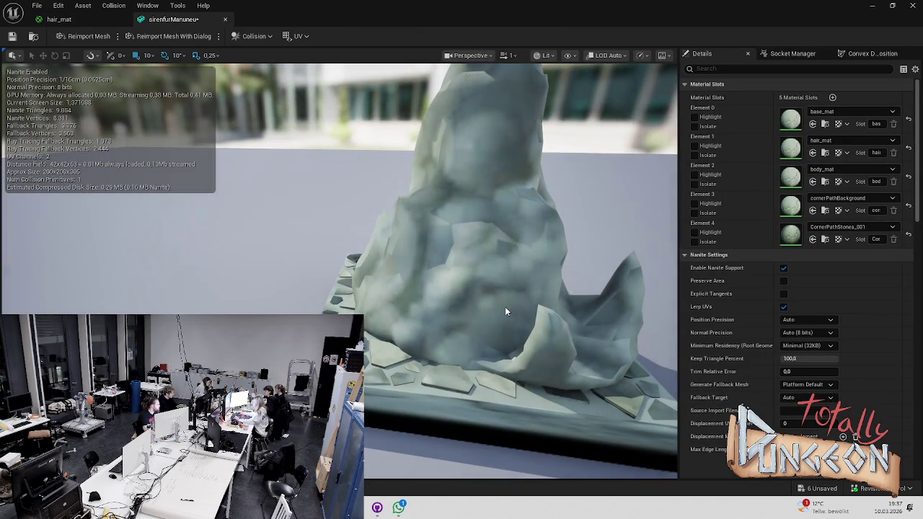
drag(504, 306, 492, 305)
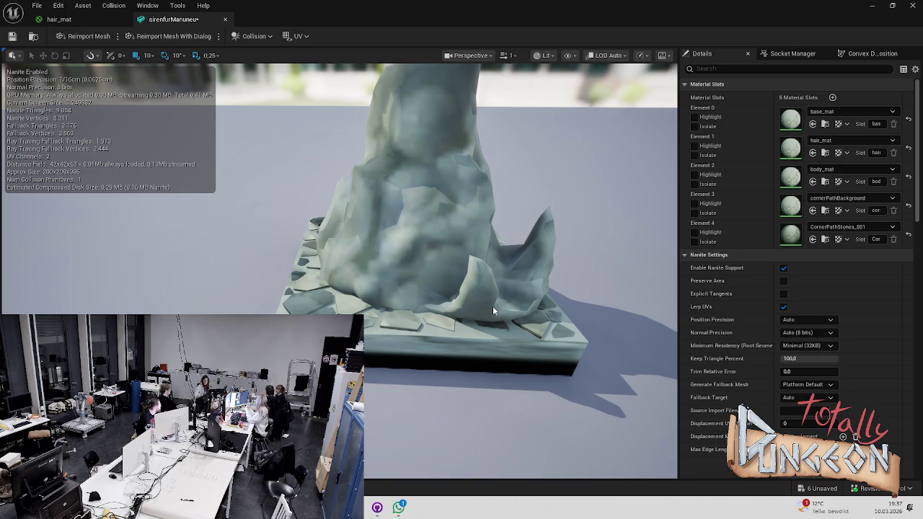
click(224, 20)
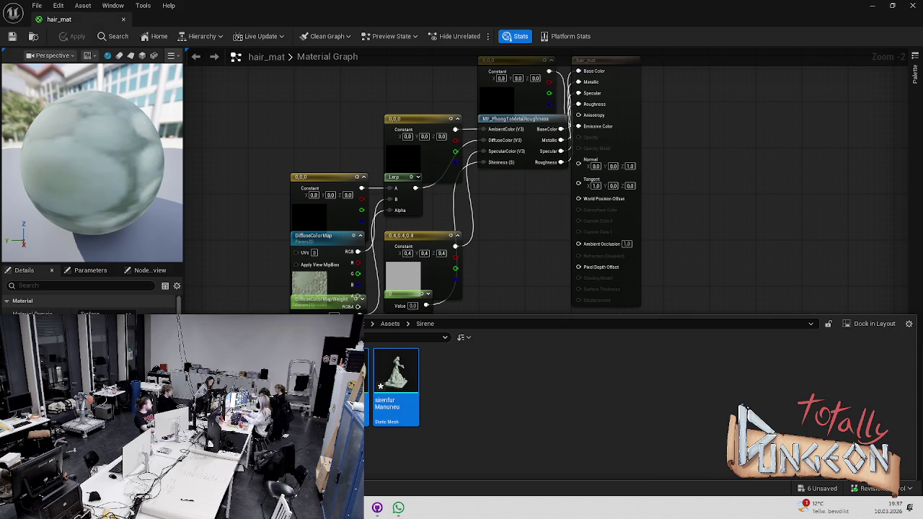
- Force-delete sirenfurManuneu and its five materials despite their remaining references
key(Delete)
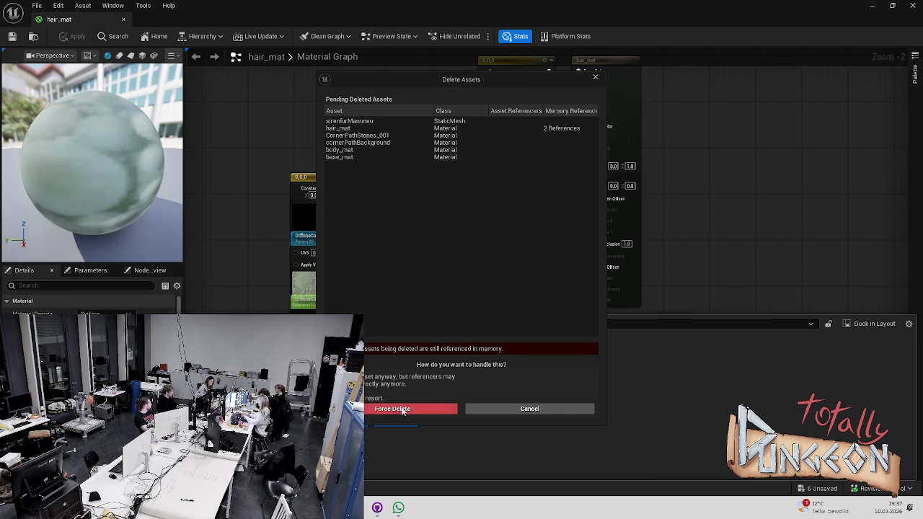
click(403, 408)
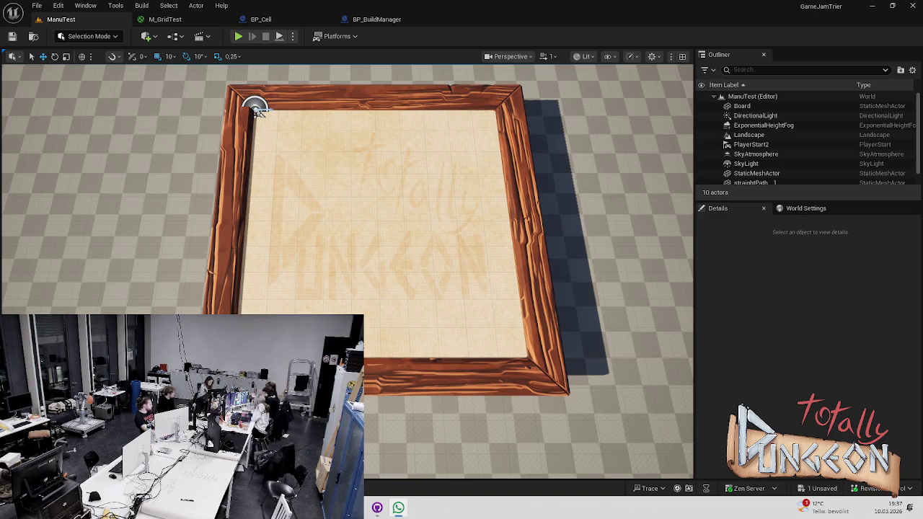
- Inspect HandleLeftClick's Line Trace, Cast To BP_Tile, Branch and Select Building on Grid nodes
click(376, 19)
mouse_move(527, 254)
mouse_down()
mouse_move(412, 274)
mouse_move(408, 206)
mouse_move(363, 227)
mouse_move(400, 245)
mouse_up()
scroll(401, 245, down, 1)
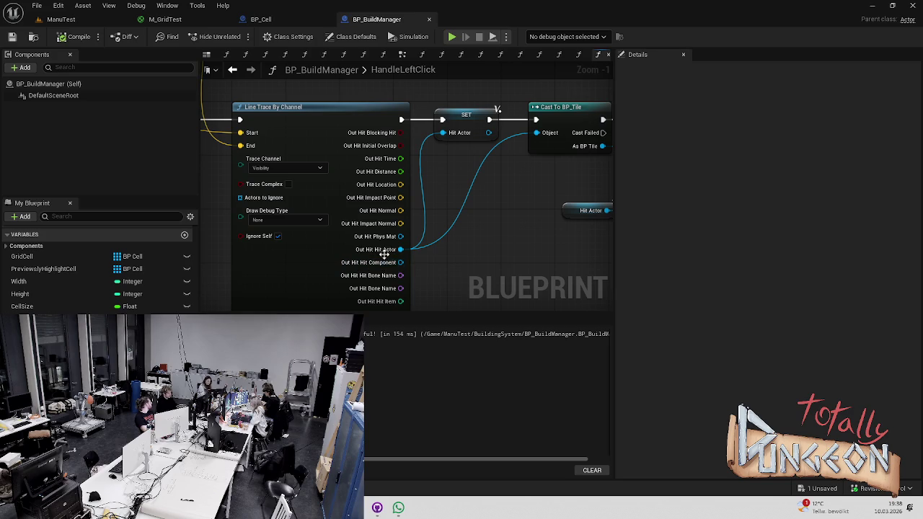
mouse_move(468, 116)
mouse_down()
mouse_move(370, 197)
mouse_move(305, 191)
mouse_up()
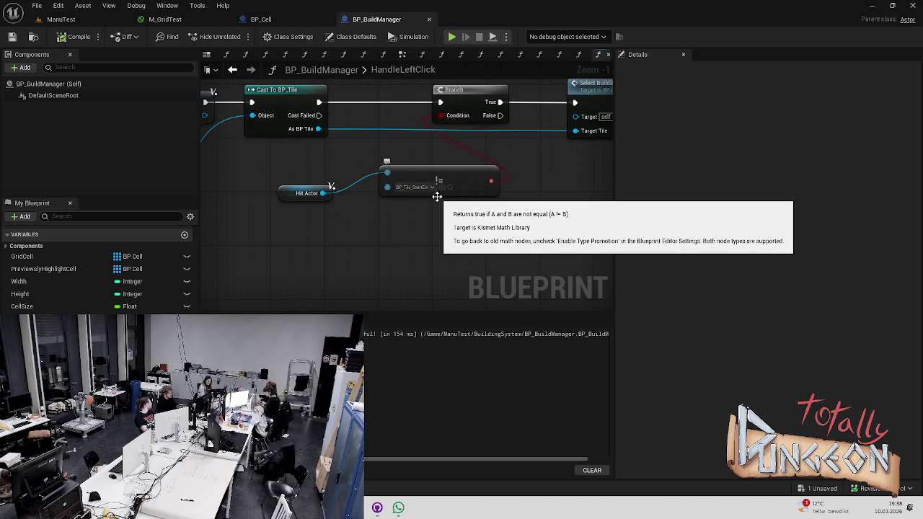
drag(437, 198, 435, 237)
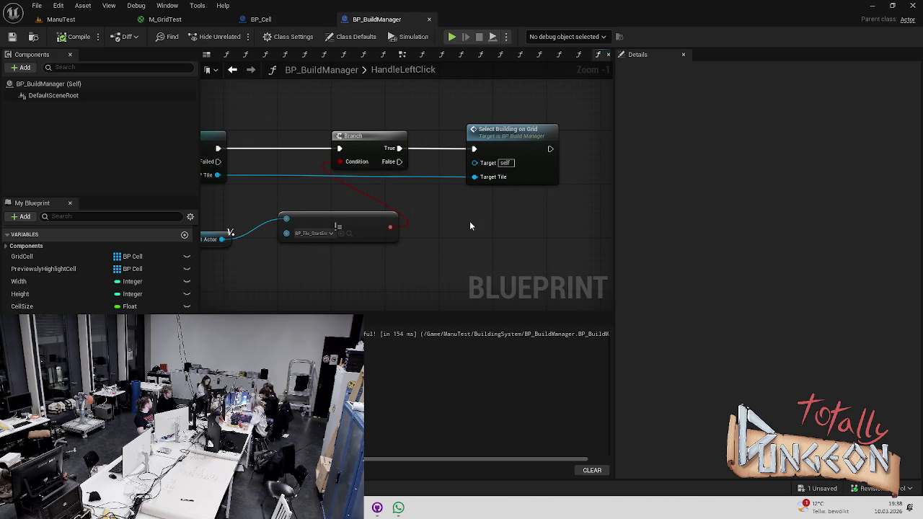
scroll(477, 172, down, 3)
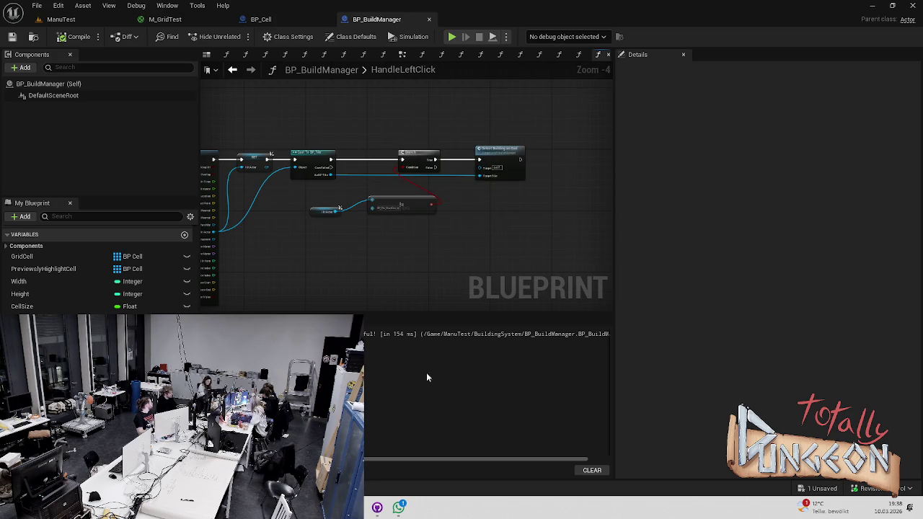
scroll(431, 180, up, 4)
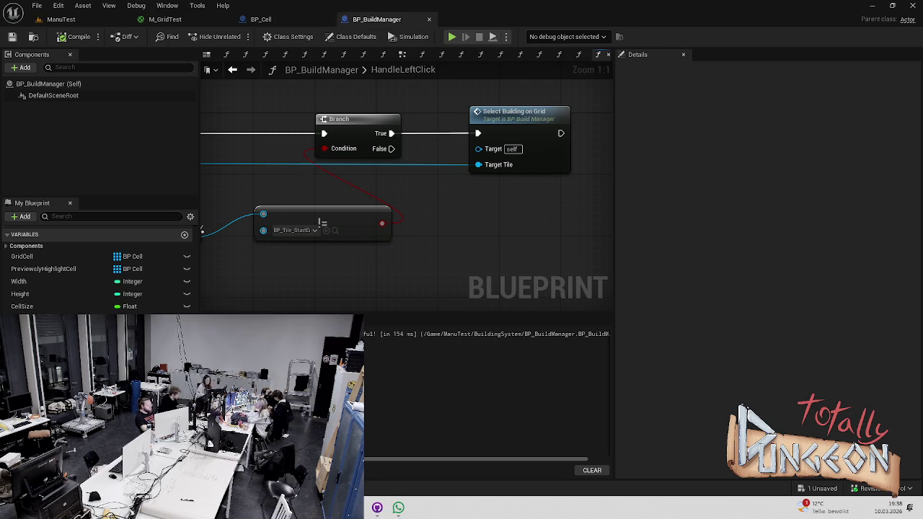
key(ctrl+space)
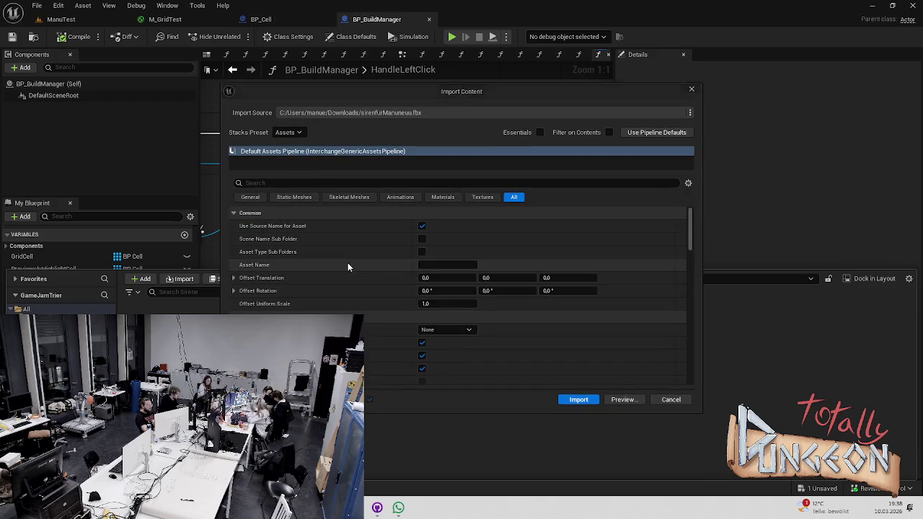
- Import the siren statue FBX into Sirene, approving overwrites of base_mat and the other materials
click(587, 402)
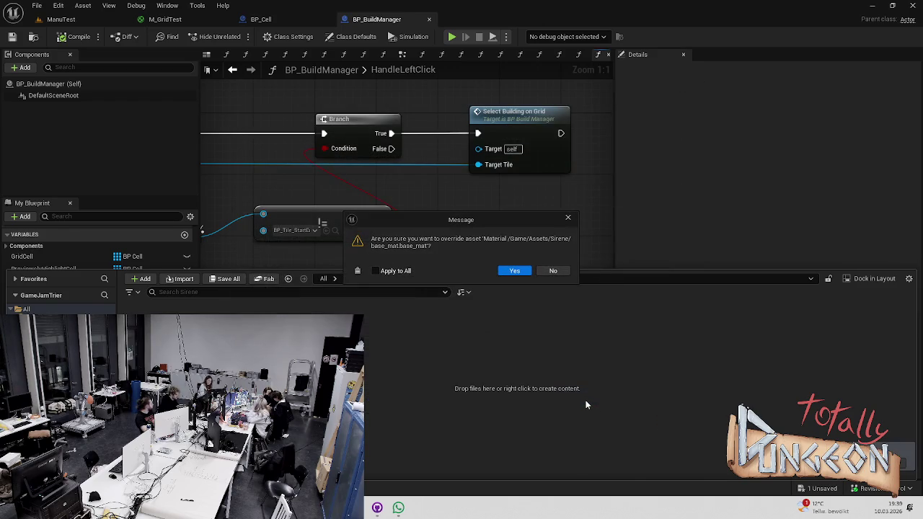
click(516, 272)
click(516, 271)
click(516, 270)
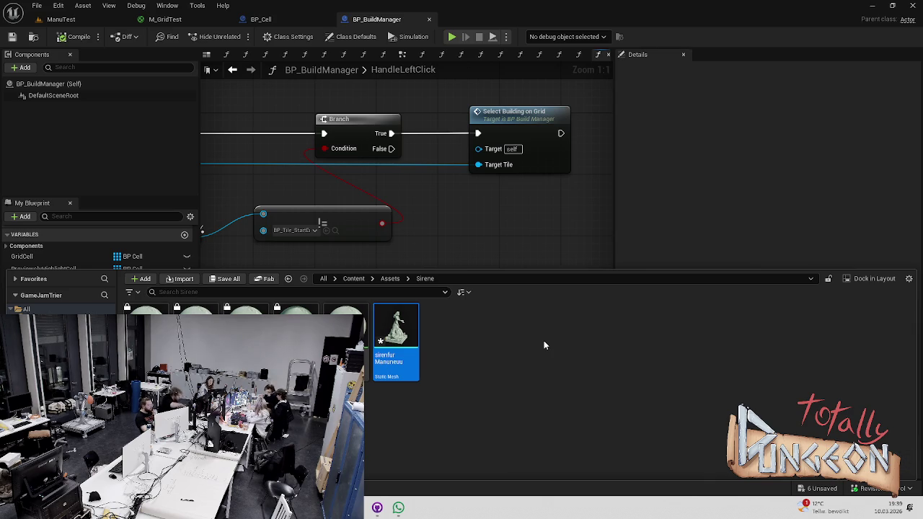
double_click(397, 334)
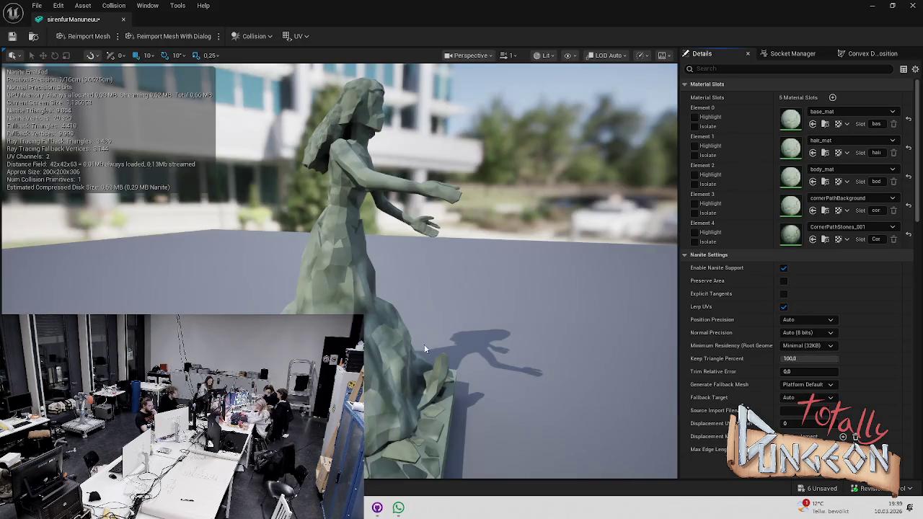
- Orbit around the imported statue mesh and save it
mouse_move(433, 370)
mouse_down()
mouse_move(432, 324)
mouse_move(433, 370)
mouse_up()
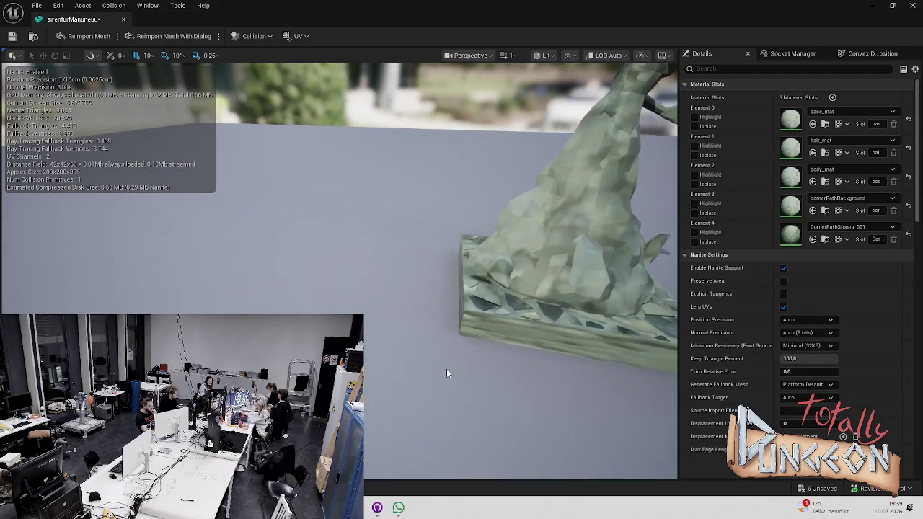
mouse_move(523, 356)
mouse_down()
mouse_move(504, 374)
mouse_move(450, 318)
mouse_move(454, 324)
mouse_move(432, 328)
mouse_move(469, 321)
mouse_up()
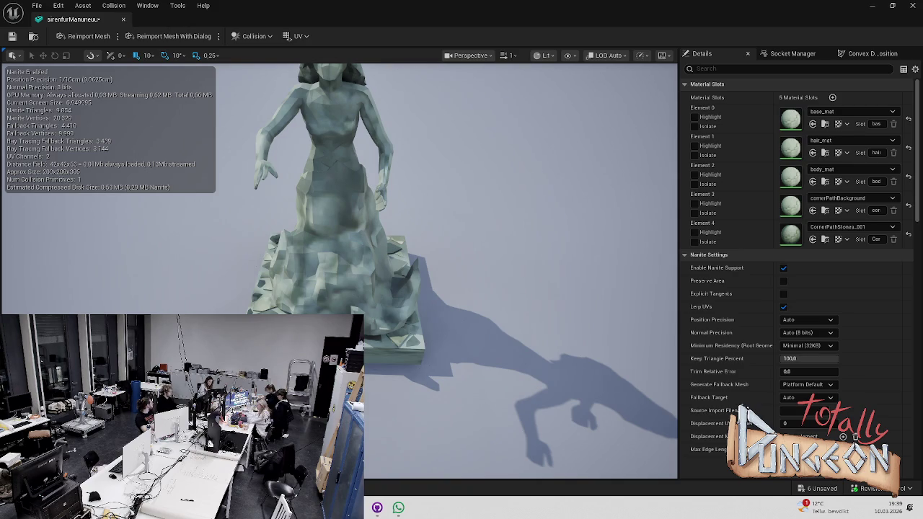
key(ctrl+space)
key(ctrl+s)
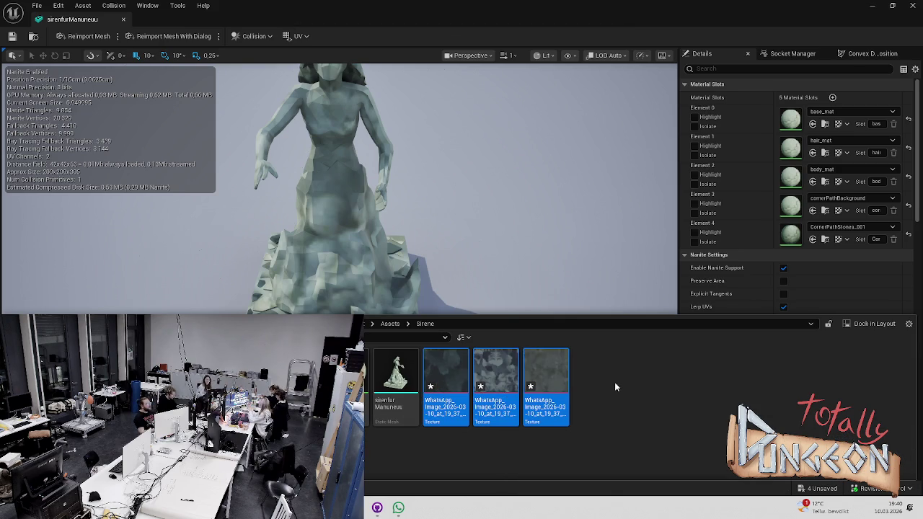
- Select the three imported textures in the Sirene folder and save them
click(442, 387)
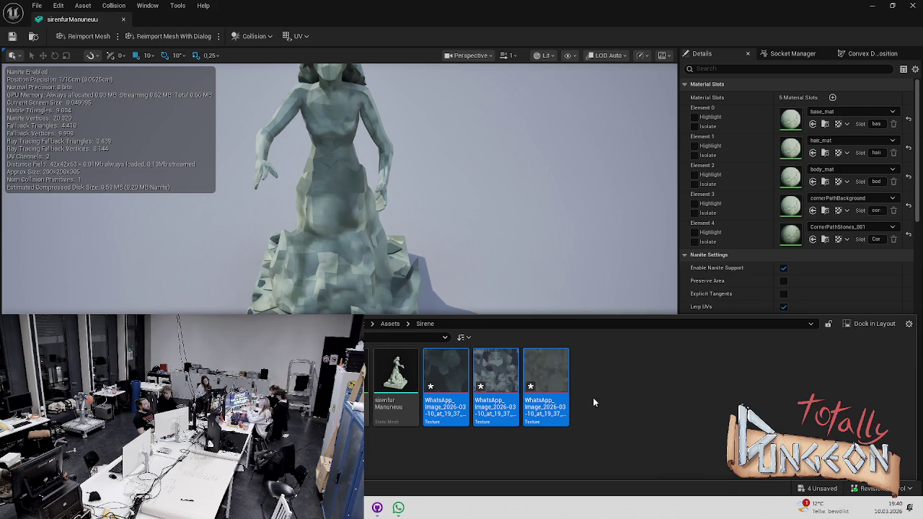
key(ctrl+s)
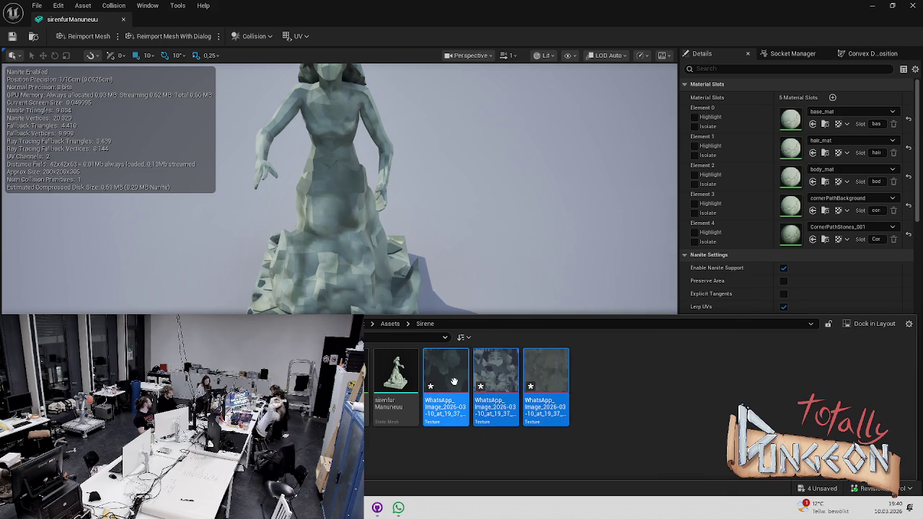
click(613, 383)
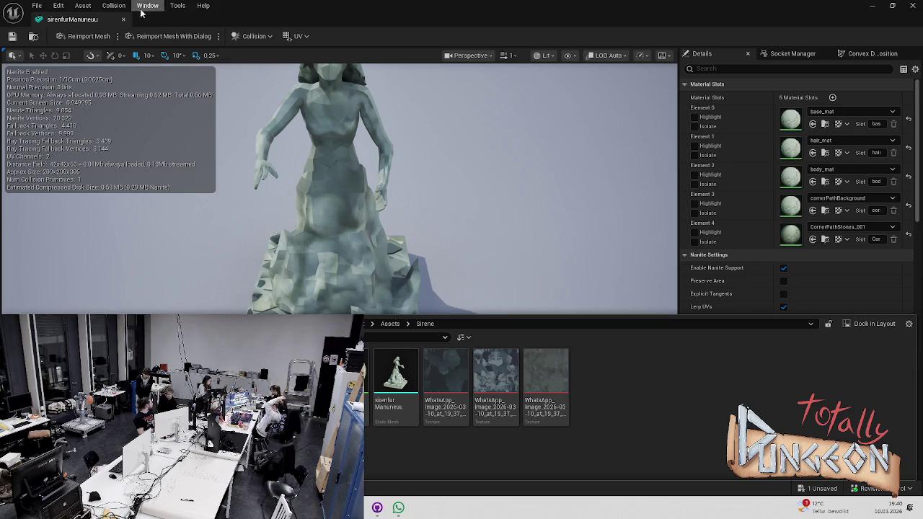
key(alt+Tab)
key(alt+Tab)
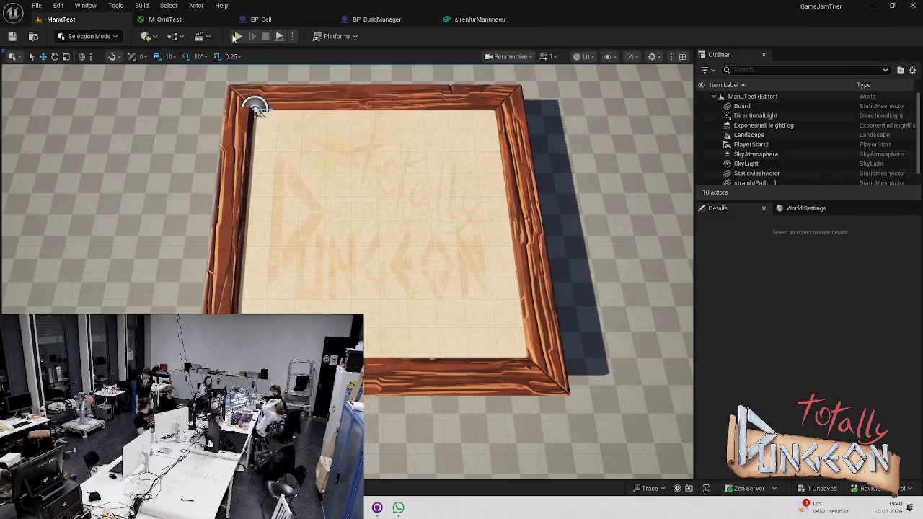
- Play the level, drop the raised tile into its top-row cell, pan around, then stop
click(251, 33)
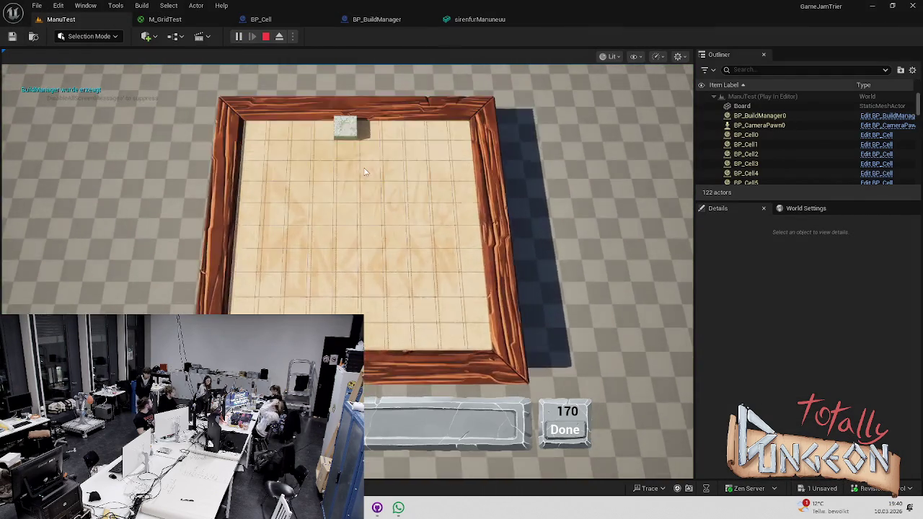
click(344, 99)
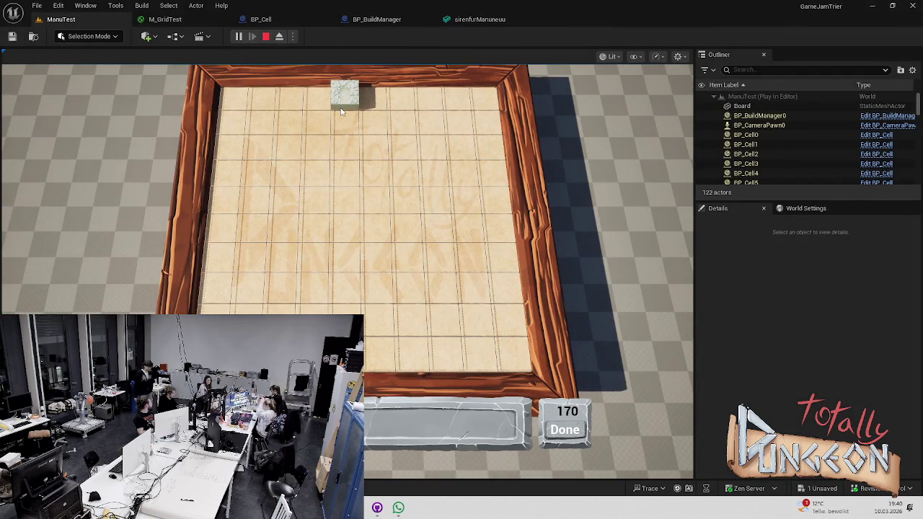
scroll(392, 246, down, 3)
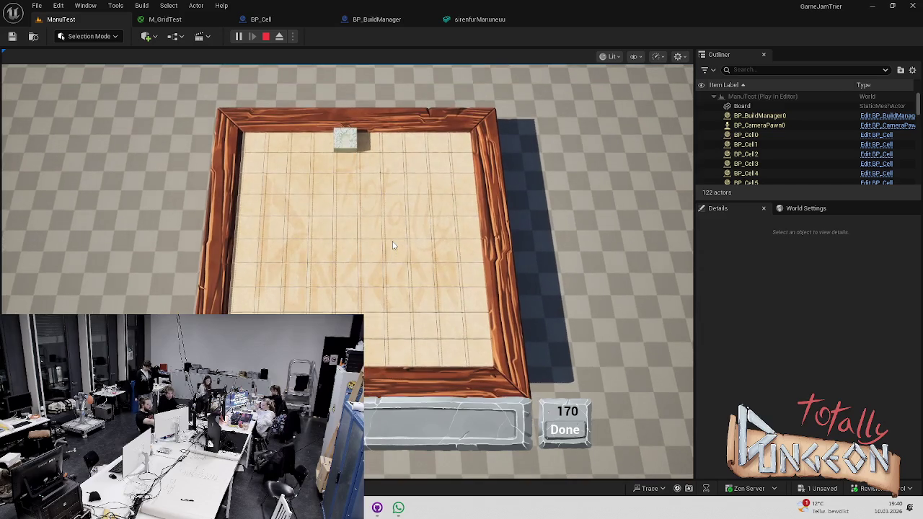
key(s)
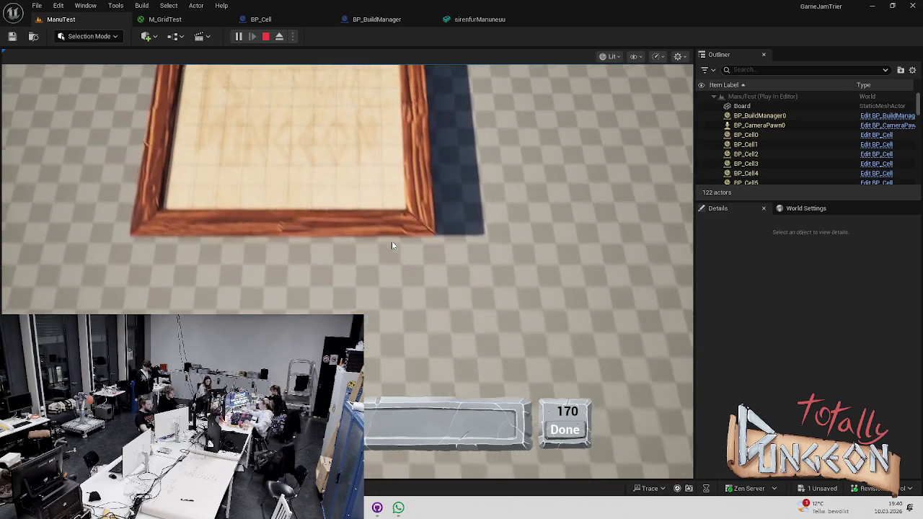
key(w)
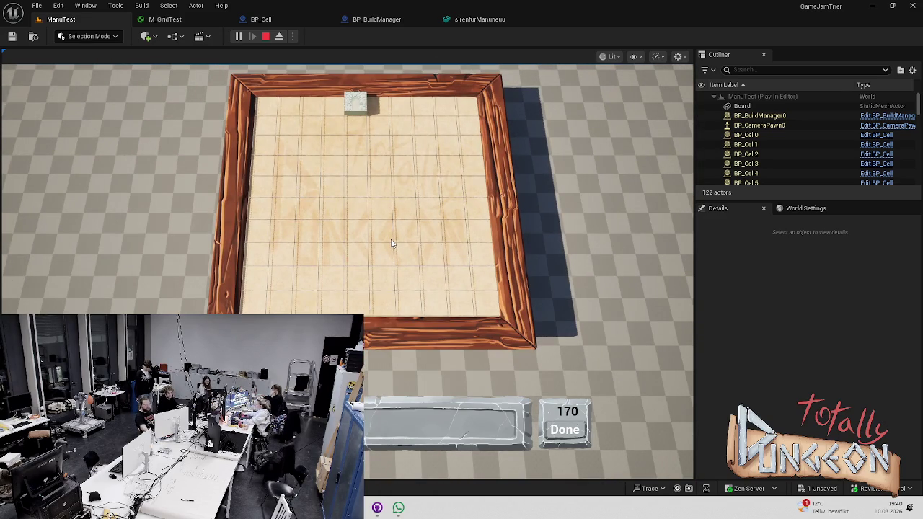
scroll(391, 244, up, 2)
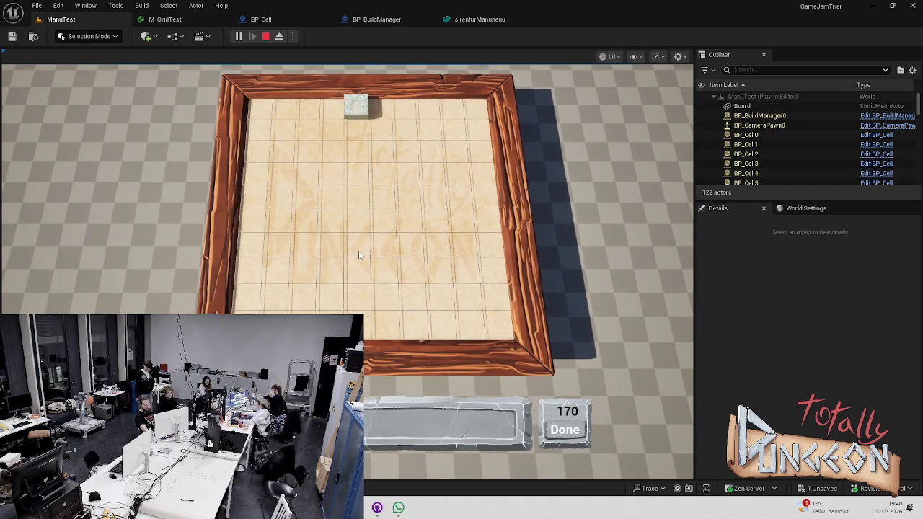
scroll(361, 252, down, 3)
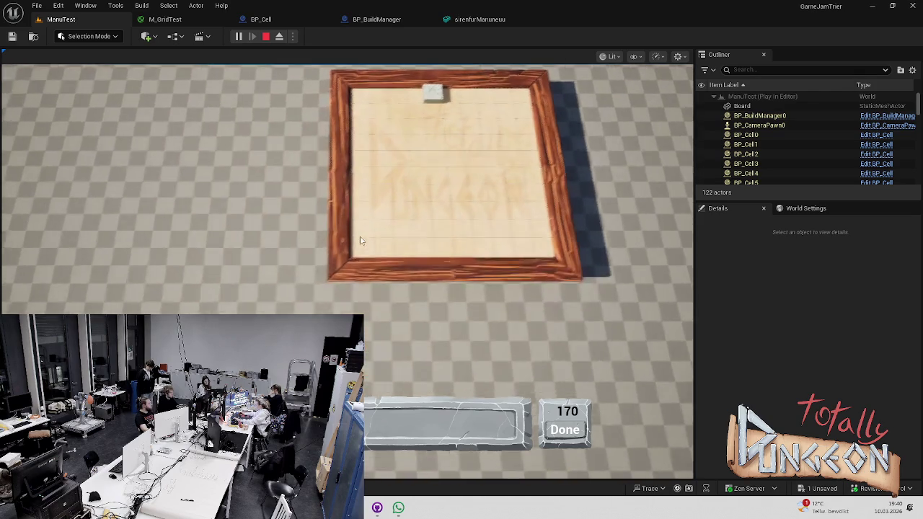
scroll(361, 242, up, 1)
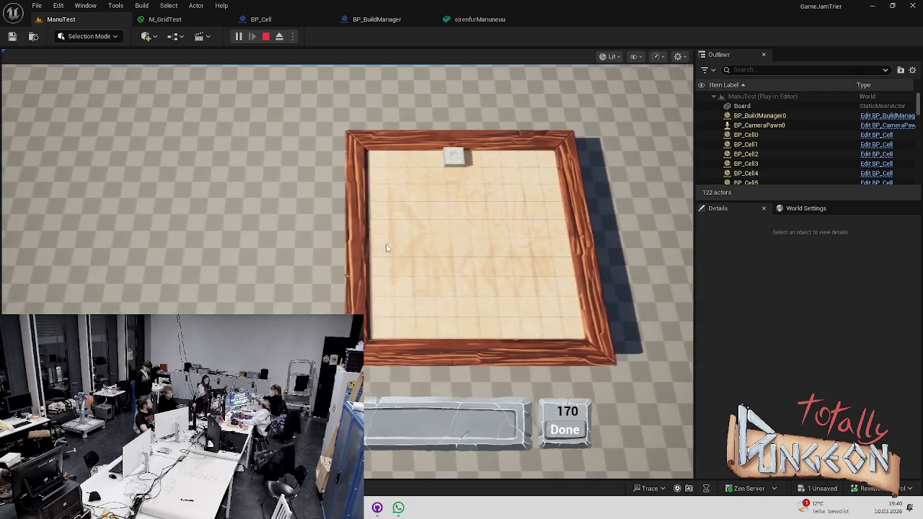
key(Escape)
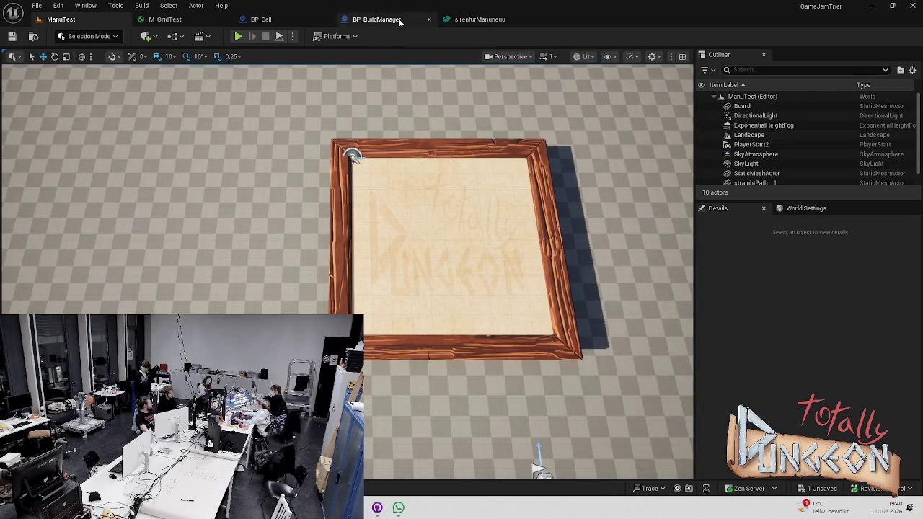
click(472, 19)
- Orbit to a level view of the statue and show the Sirene folder's assets
drag(422, 60, 426, 144)
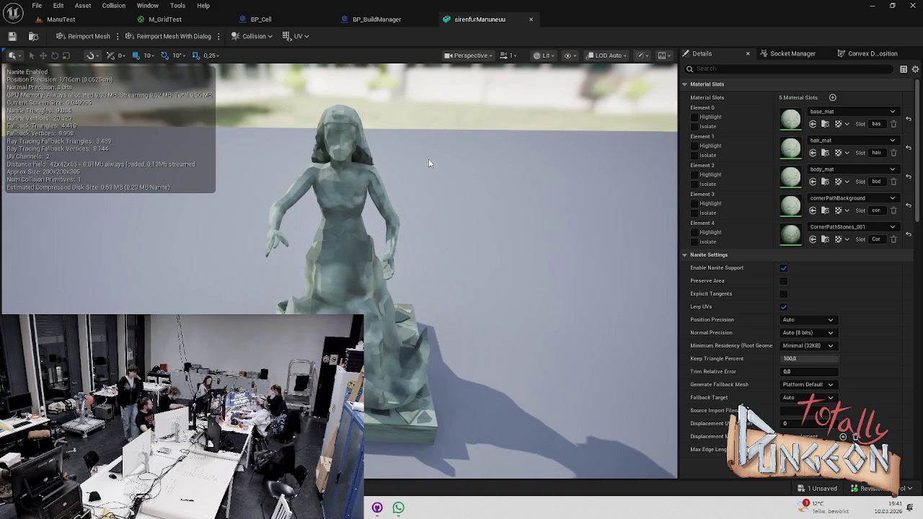
key(ctrl+space)
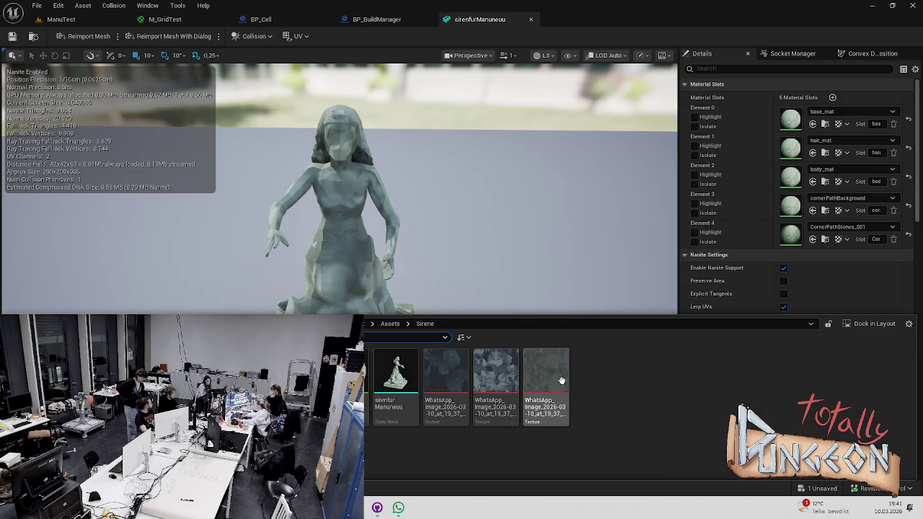
mouse_move(569, 392)
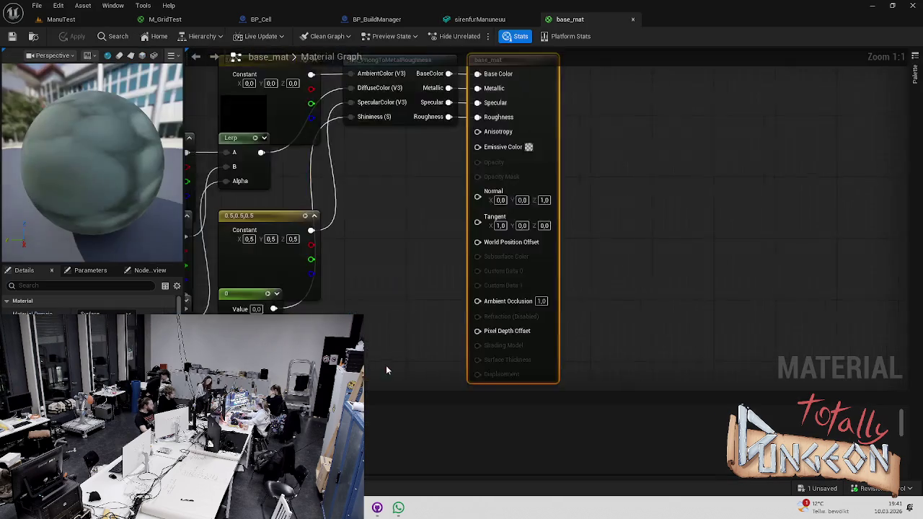
- Clear base_mat's graph and wire the WhatsApp texture's colour into Base Color
double_click(790, 119)
key(ctrl+a)
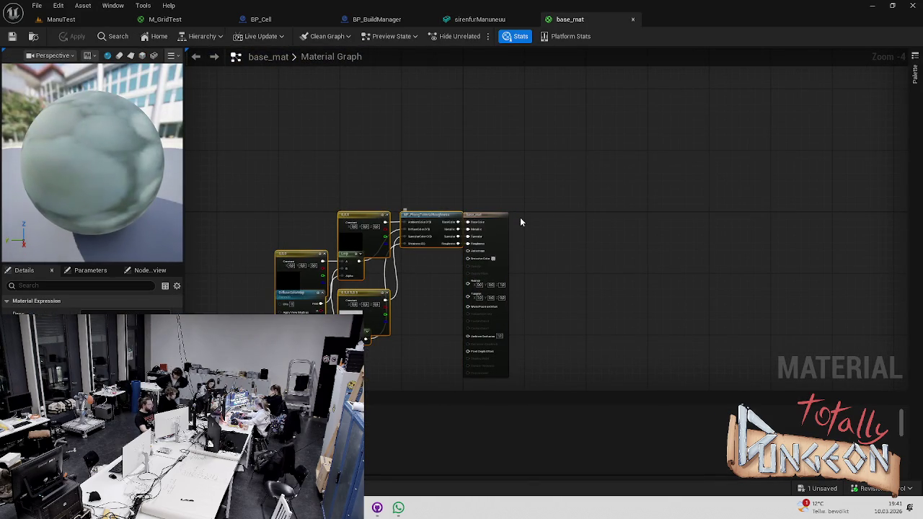
key(Delete)
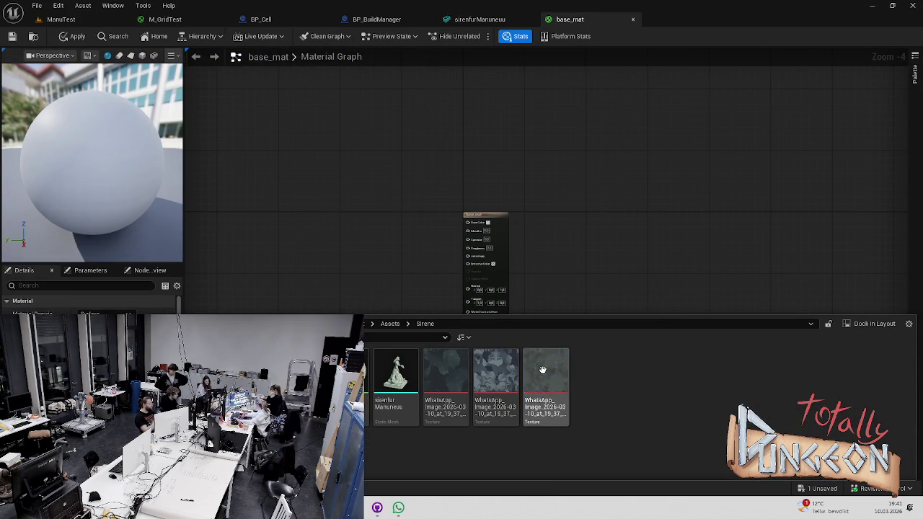
drag(545, 382, 395, 230)
scroll(457, 251, up, 7)
drag(361, 192, 498, 172)
click(324, 112)
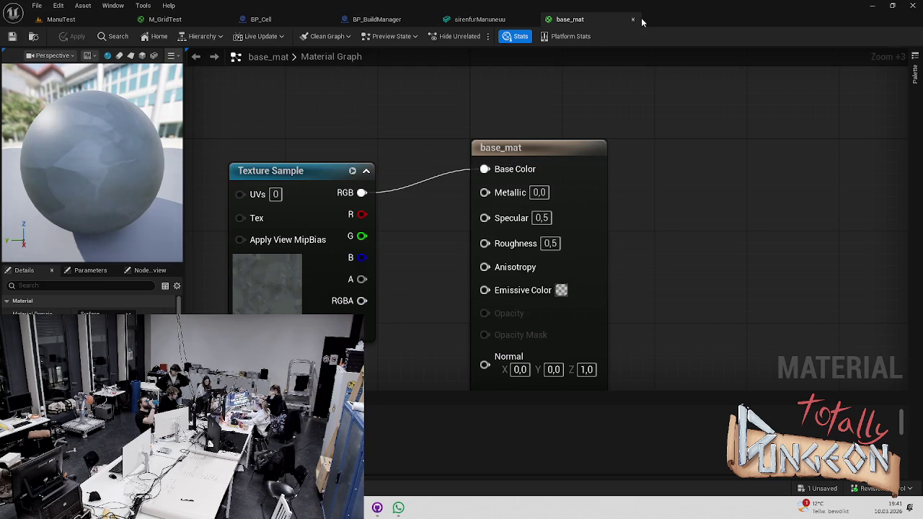
- Set base_mat's Roughness to 1, apply and close it, then reframe the statue
click(548, 243)
text(1)
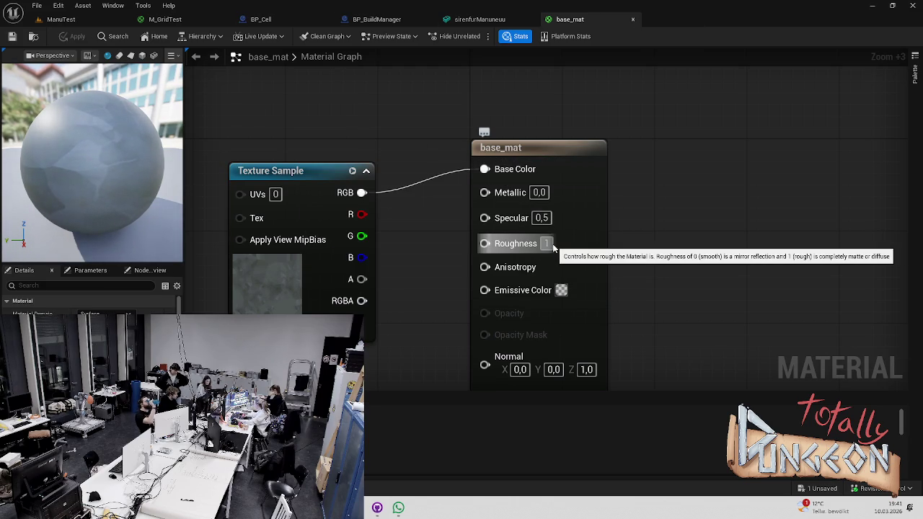
key(Return)
key(ctrl+s)
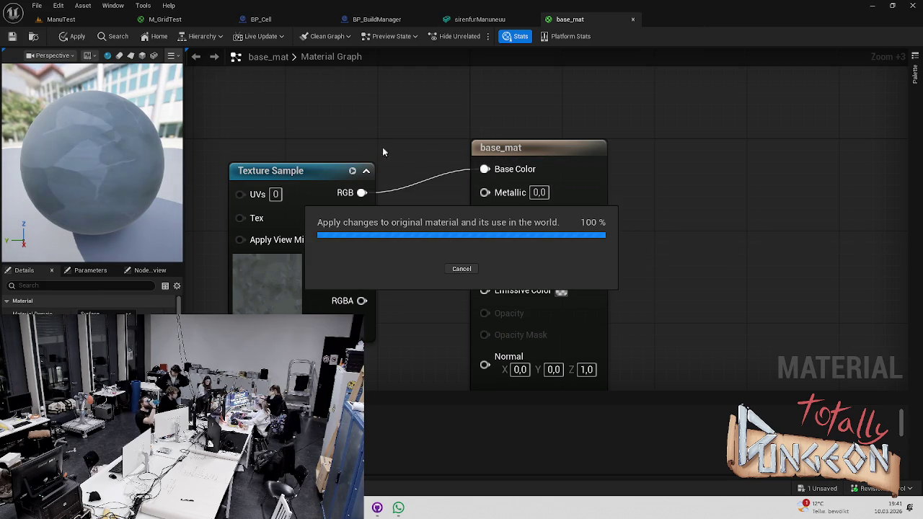
click(633, 19)
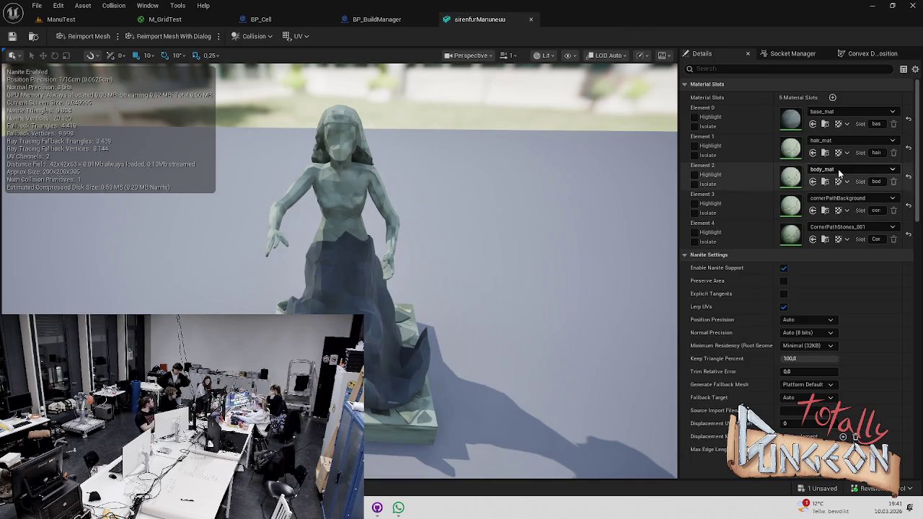
drag(450, 224, 526, 212)
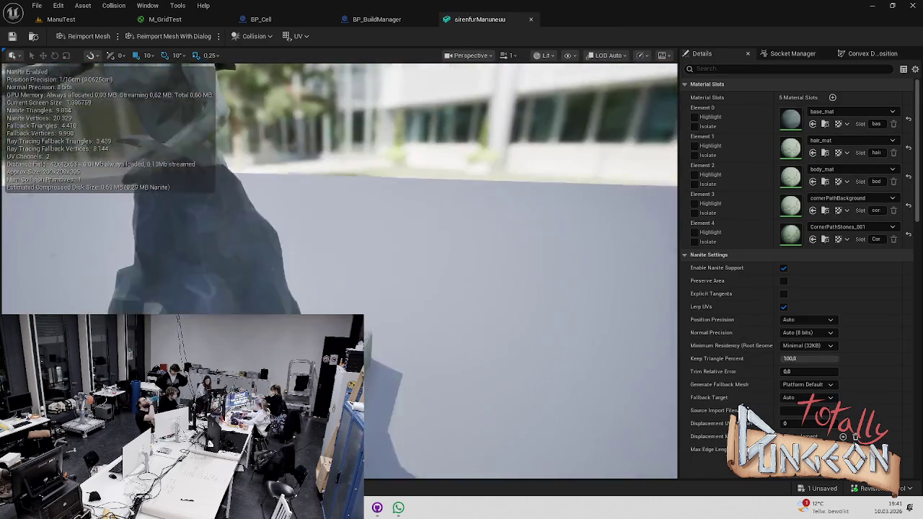
key(f)
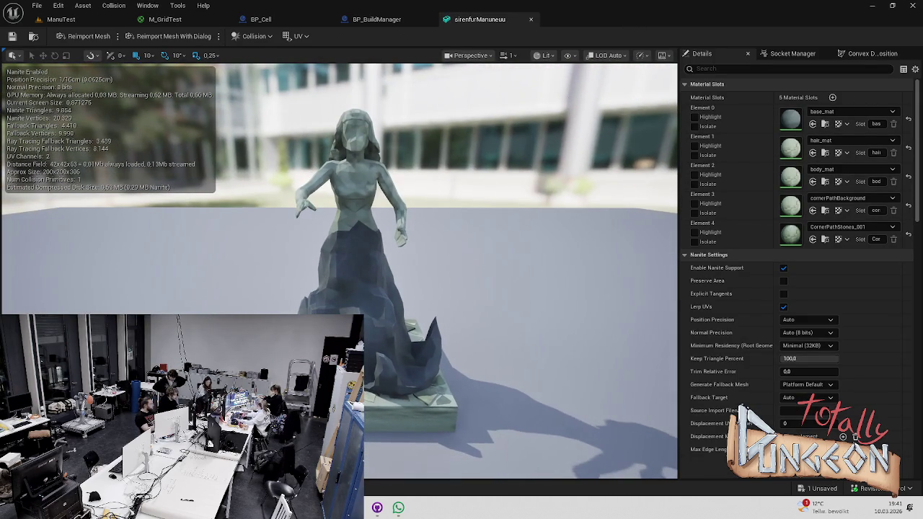
key(ctrl+space)
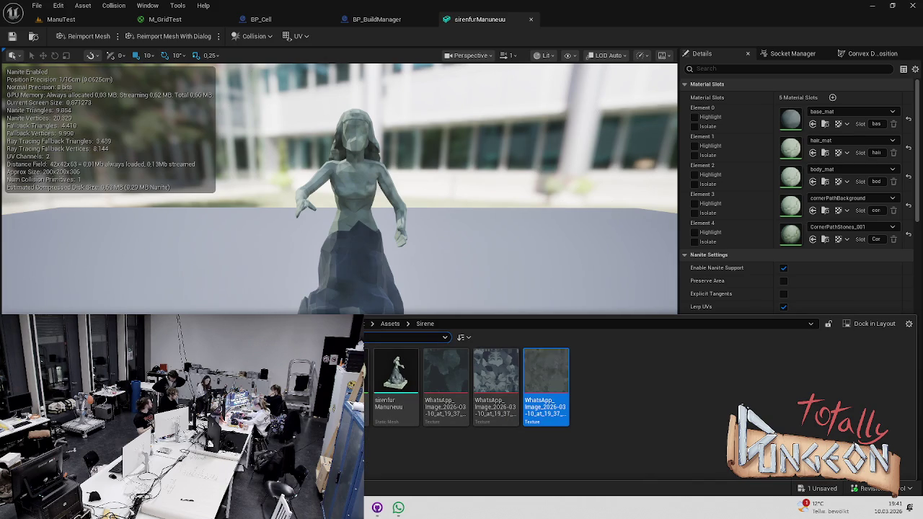
- Rebuild body_mat with a WhatsApp texture on Base Color and Roughness 1.0, then check the statue
double_click(790, 177)
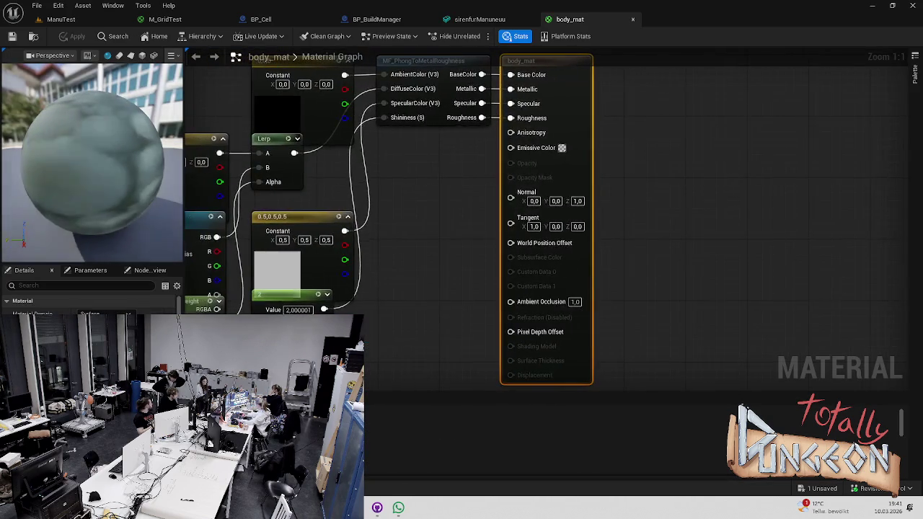
drag(382, 345, 209, 144)
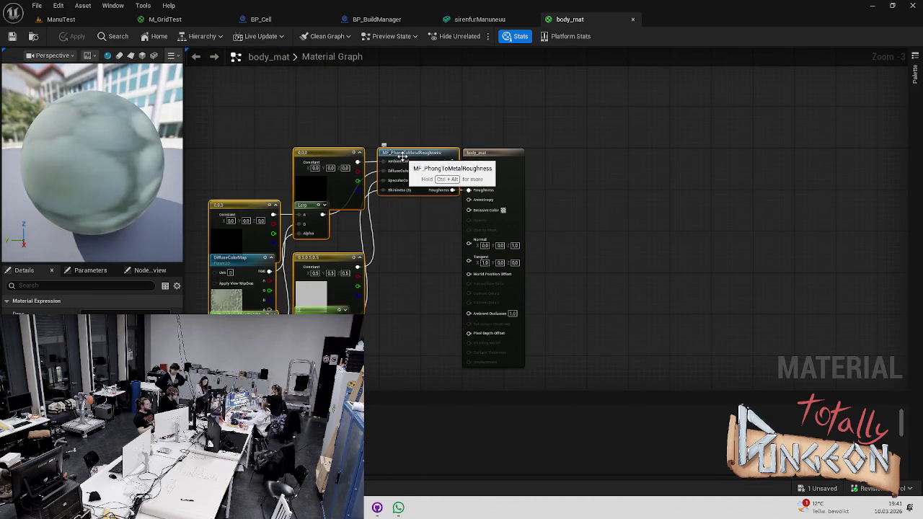
key(Delete)
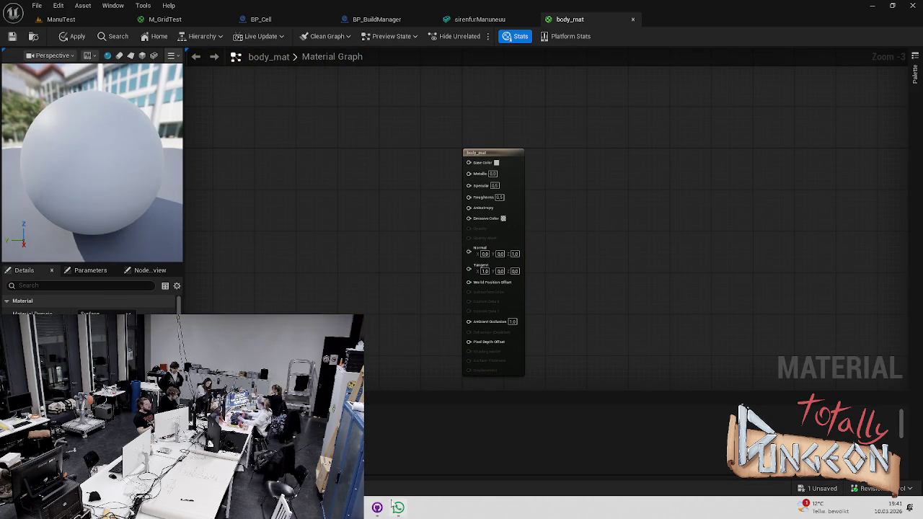
key(ctrl+space)
drag(498, 379, 353, 192)
drag(407, 203, 468, 162)
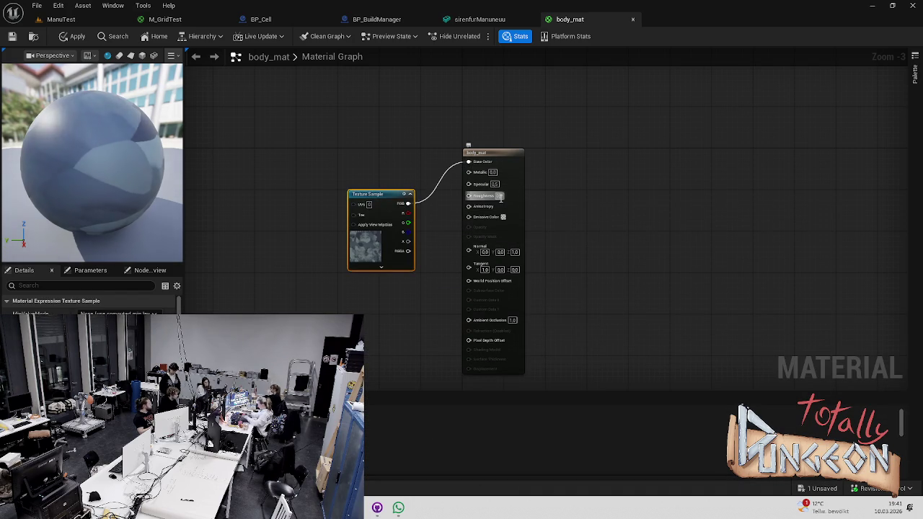
drag(500, 198, 534, 198)
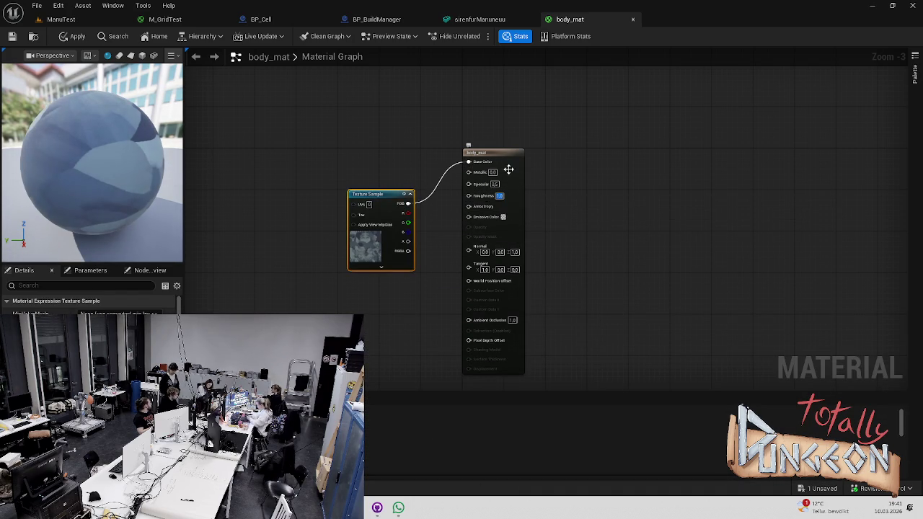
click(465, 19)
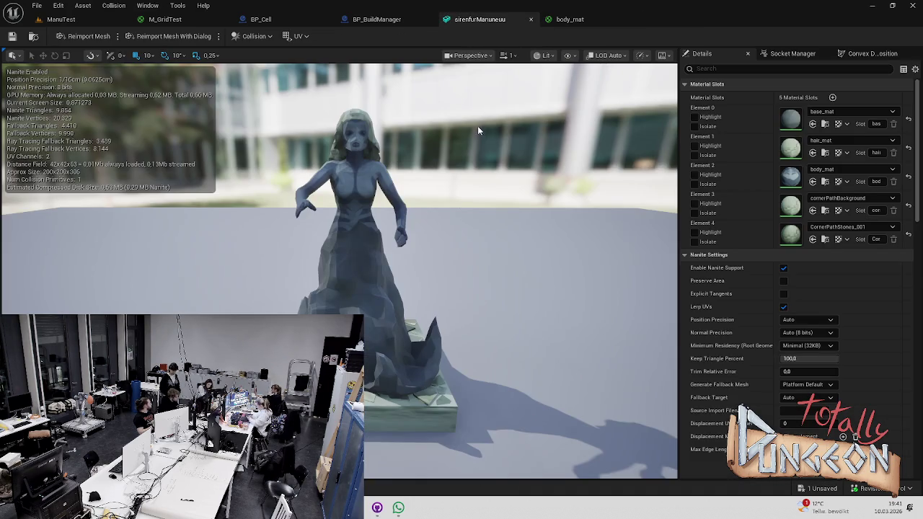
drag(504, 101, 445, 142)
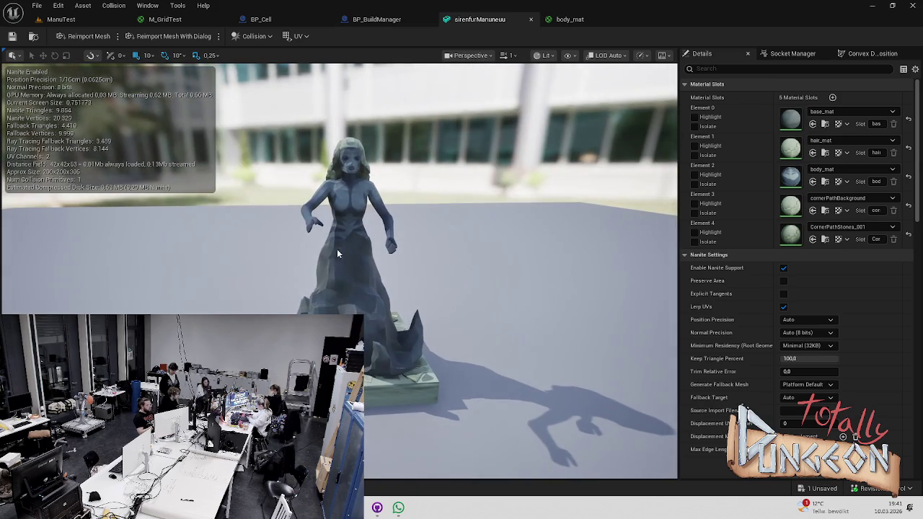
key(ctrl+space)
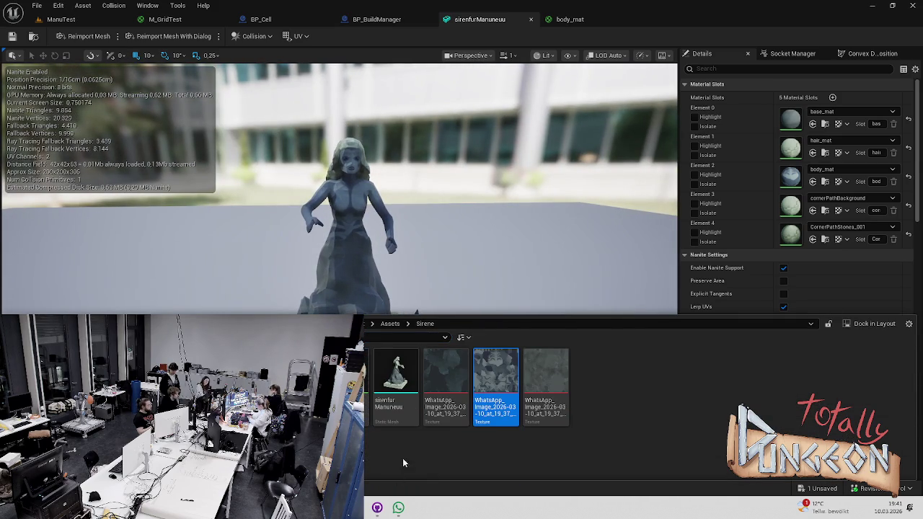
- Replace hair_mat's nodes with a WhatsApp texture on Base Color and Roughness 1, then close it
double_click(790, 148)
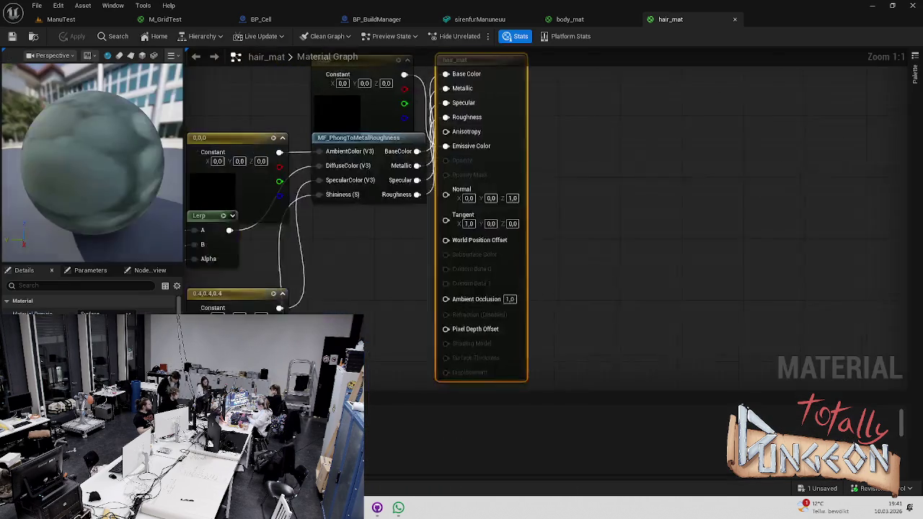
scroll(481, 202, down, 3)
drag(238, 321, 427, 160)
key(Delete)
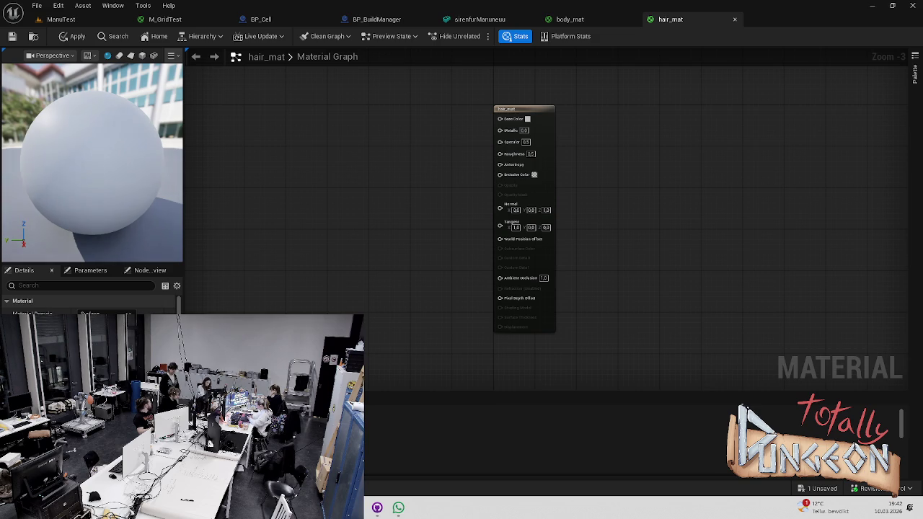
key(ctrl+space)
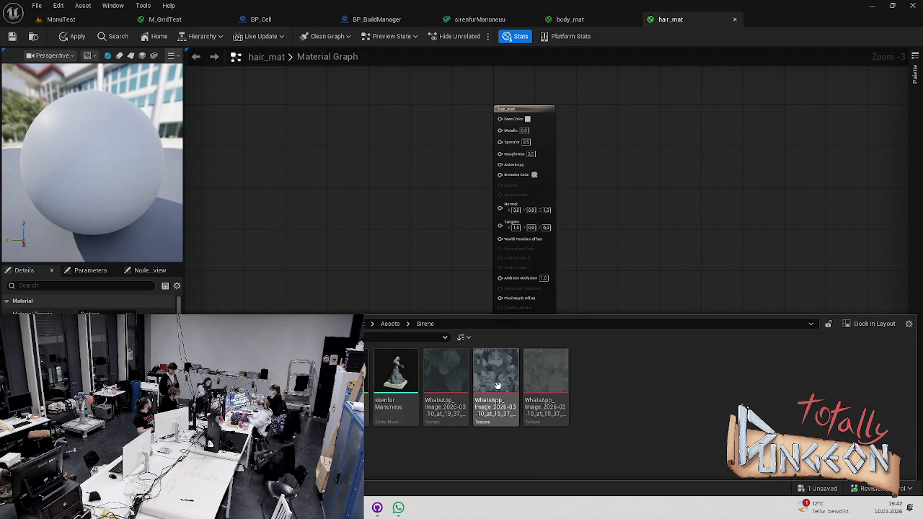
drag(528, 387, 342, 157)
drag(397, 170, 500, 119)
text(1)
key(Return)
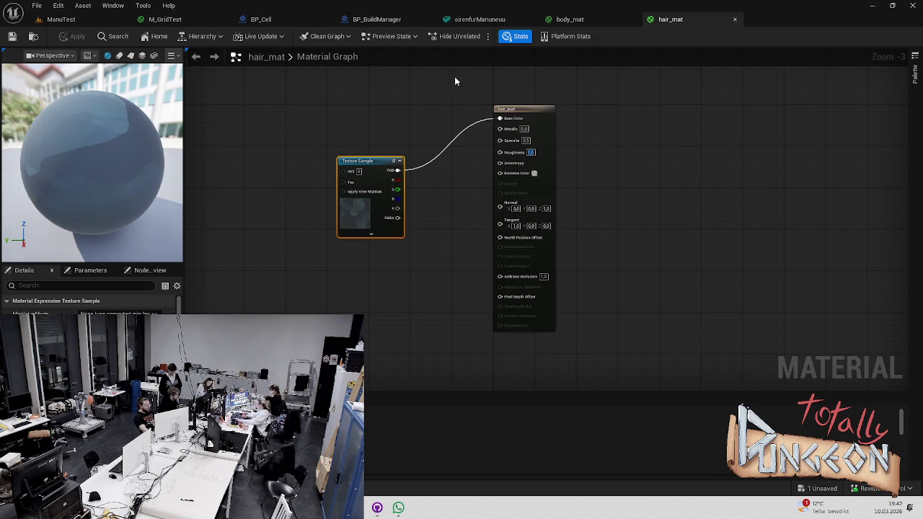
click(570, 20)
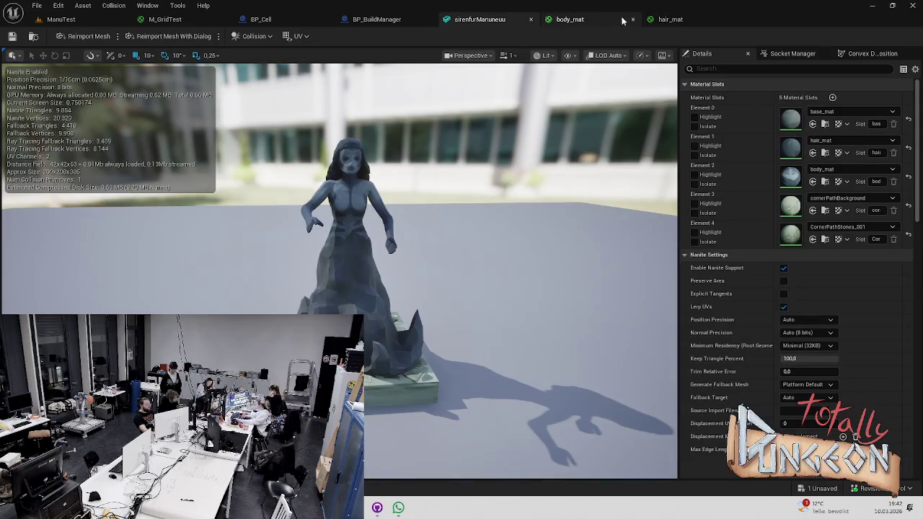
click(633, 20)
- Assign M_CornerPath to the statue's Element 3 material slot
drag(433, 253, 519, 260)
mouse_move(462, 238)
mouse_down()
mouse_move(470, 209)
mouse_move(476, 216)
mouse_up()
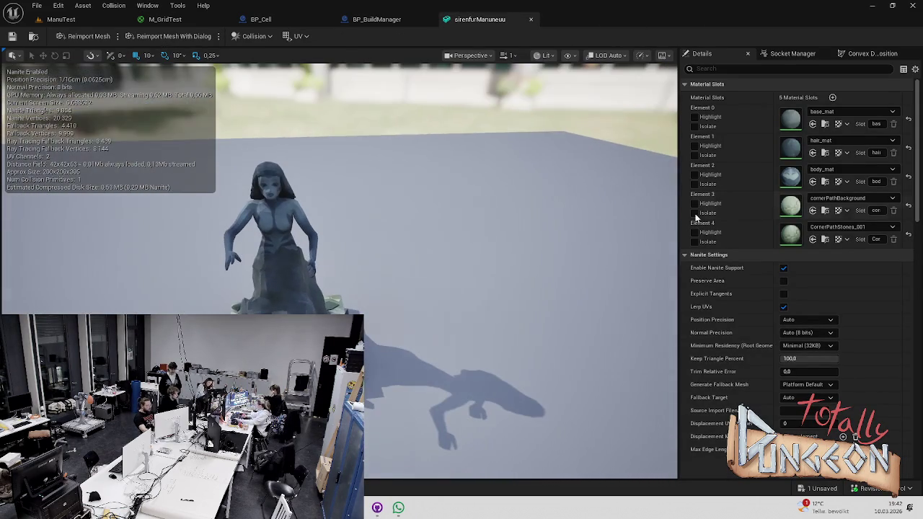
click(841, 203)
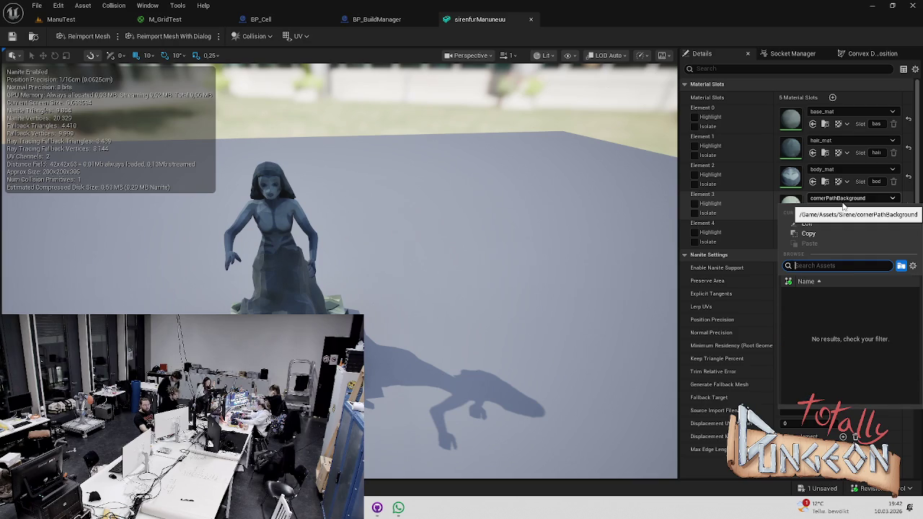
text(cor)
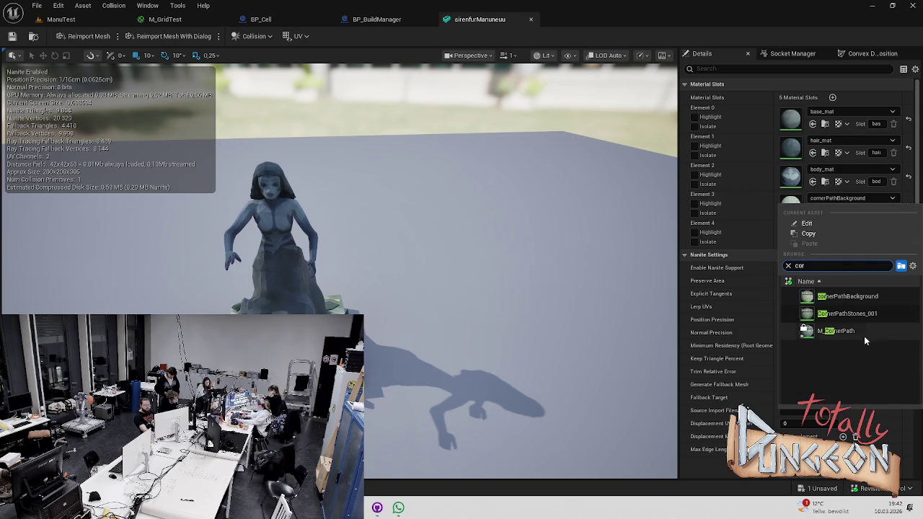
click(862, 334)
- Assign M_StonesPath to Element 4 and view the statue from three-quarters
scroll(483, 335, up, 6)
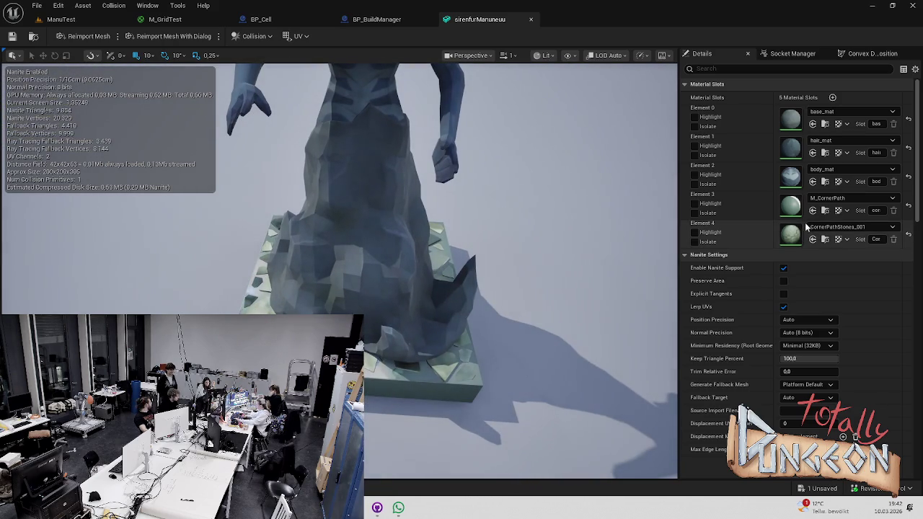
click(822, 227)
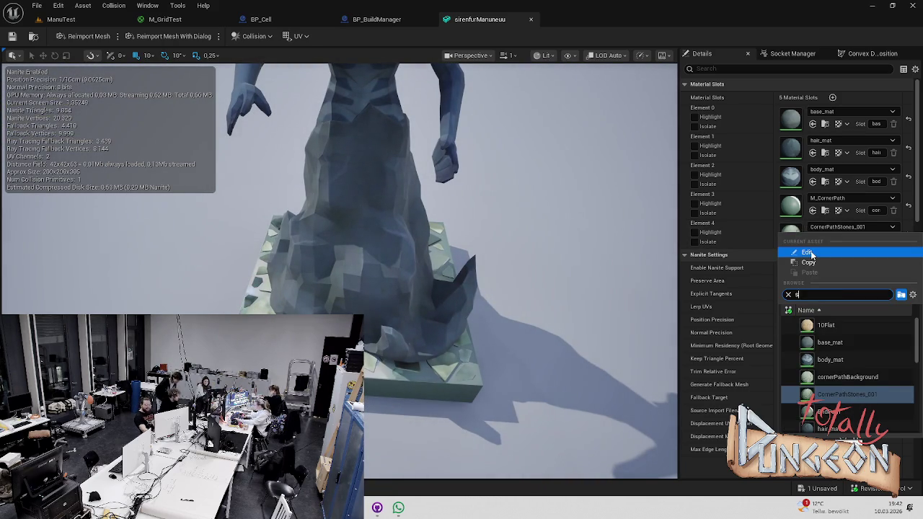
text(t)
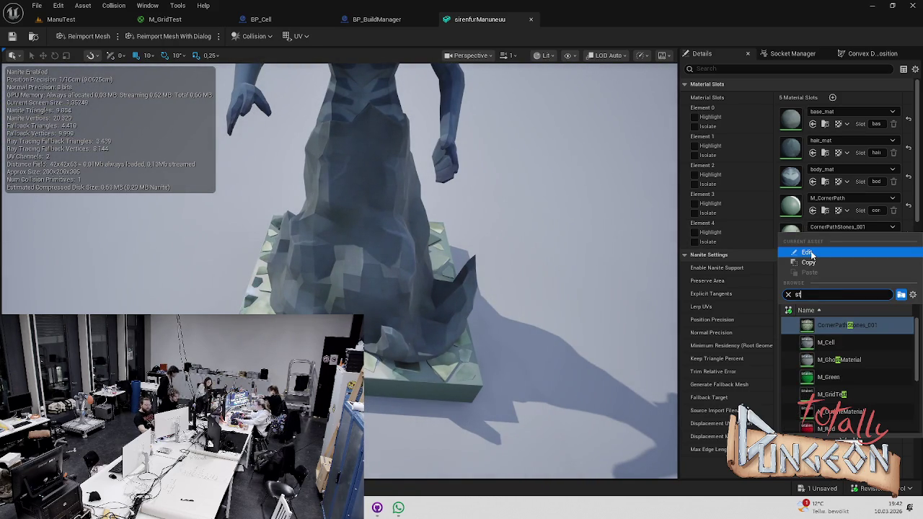
text(i)
key(BackSpace)
text(o)
click(836, 342)
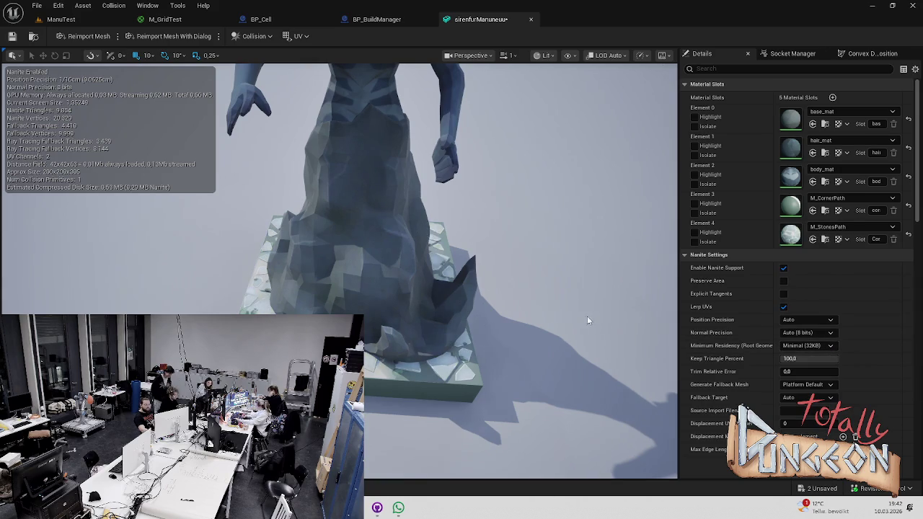
mouse_move(589, 315)
mouse_down()
mouse_move(454, 309)
mouse_move(444, 324)
mouse_move(421, 317)
mouse_up()
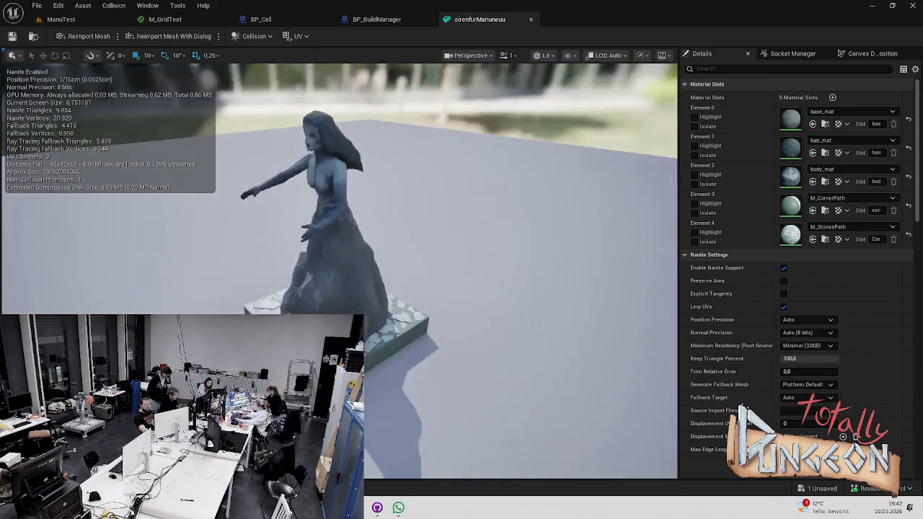
- Create a new material in the Sirene folder named SireneBoden
click(810, 201)
key(Escape)
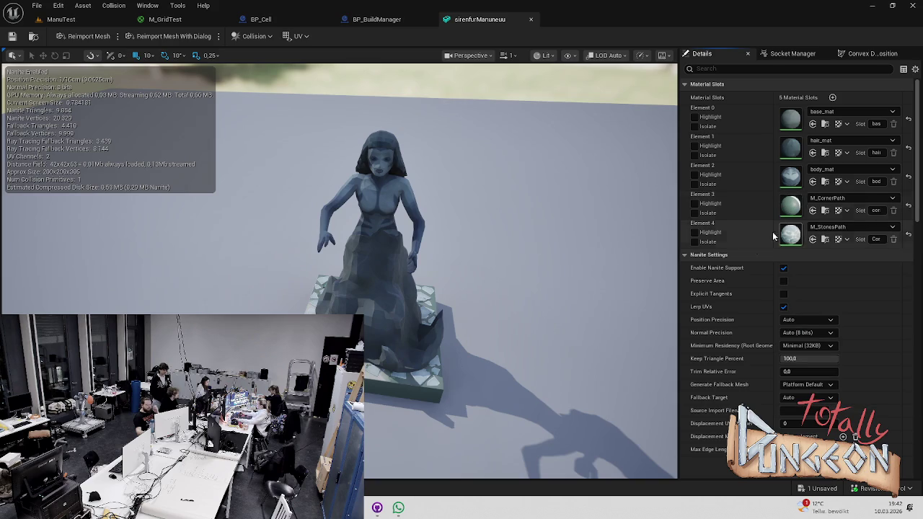
drag(488, 358, 489, 339)
key(ctrl+space)
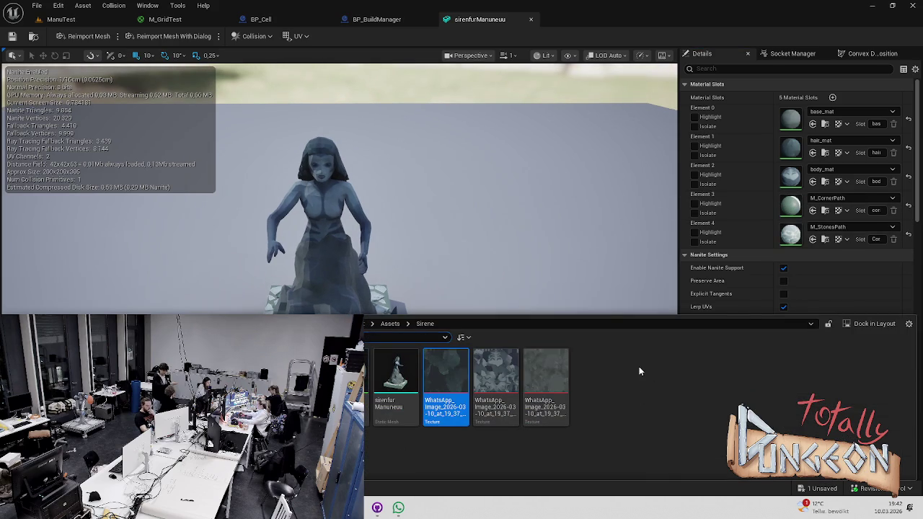
right_click(645, 372)
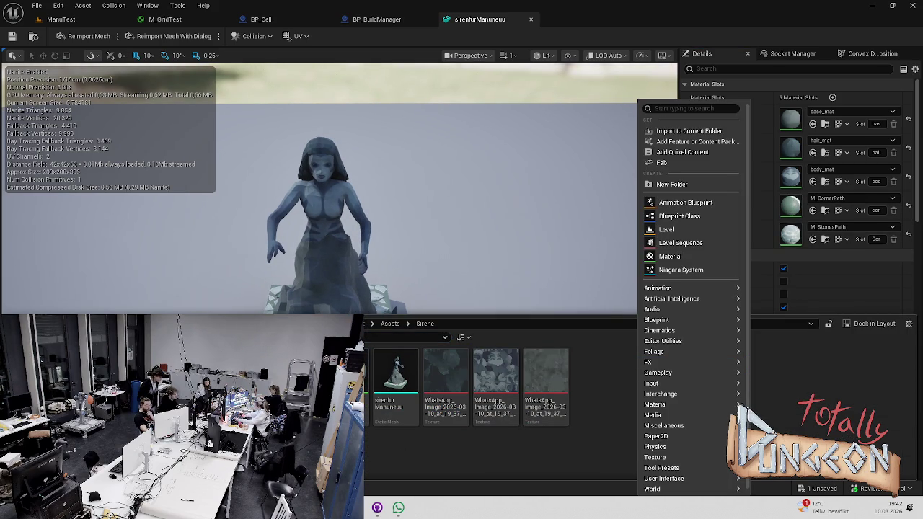
click(671, 256)
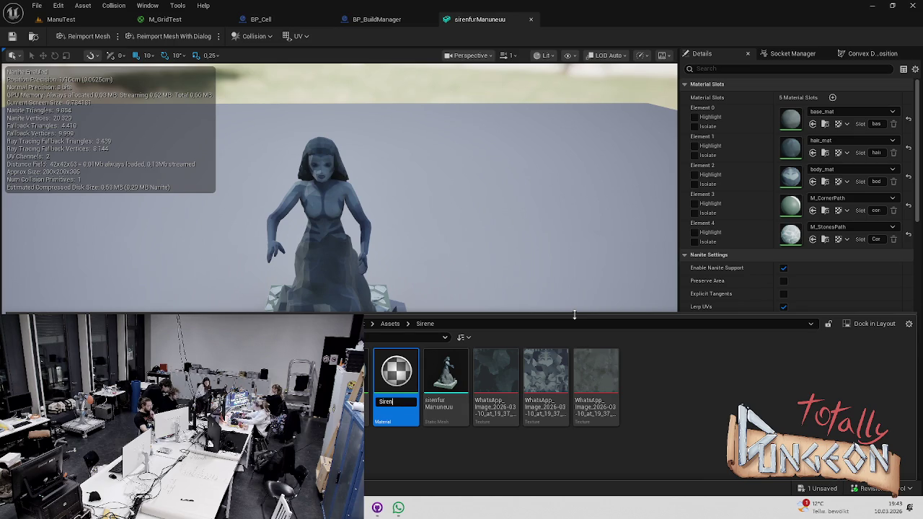
text(e)
key(Return)
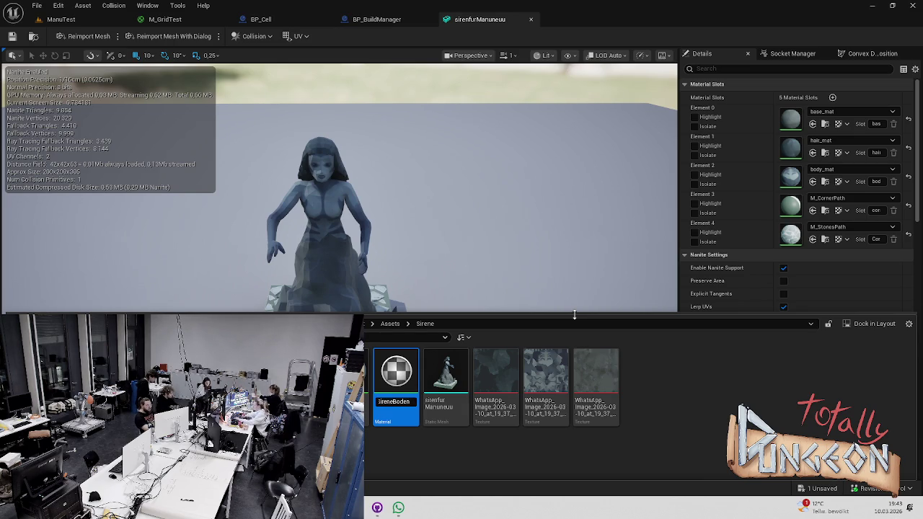
key(Return)
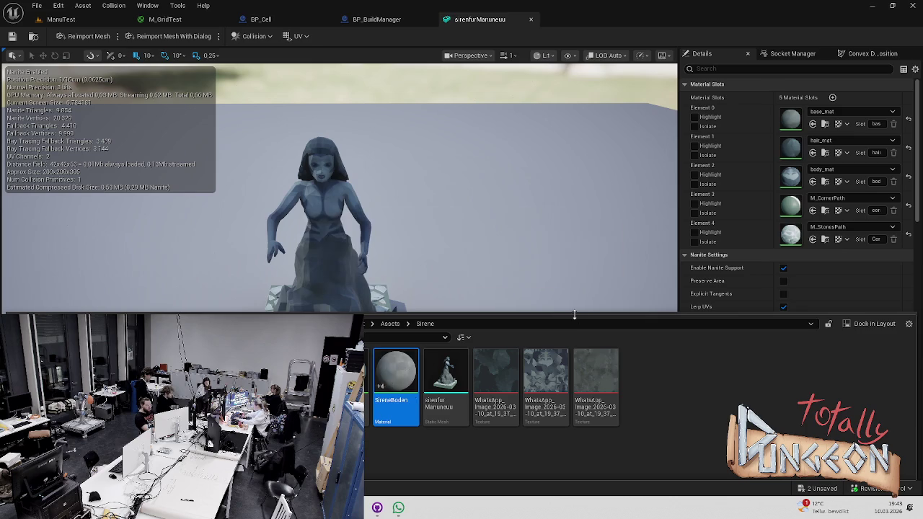
- Delete the two old corner-path materials and open SireneBoden for editing
key(Delete)
click(404, 410)
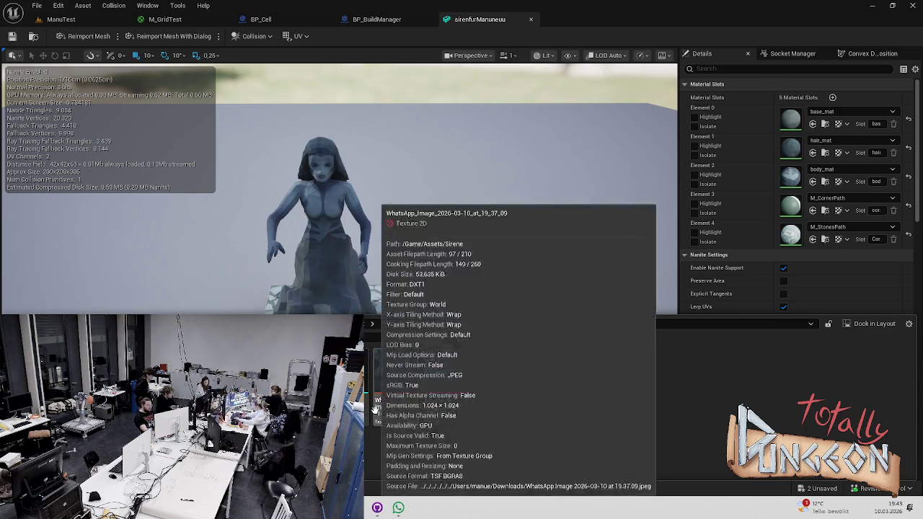
double_click(324, 382)
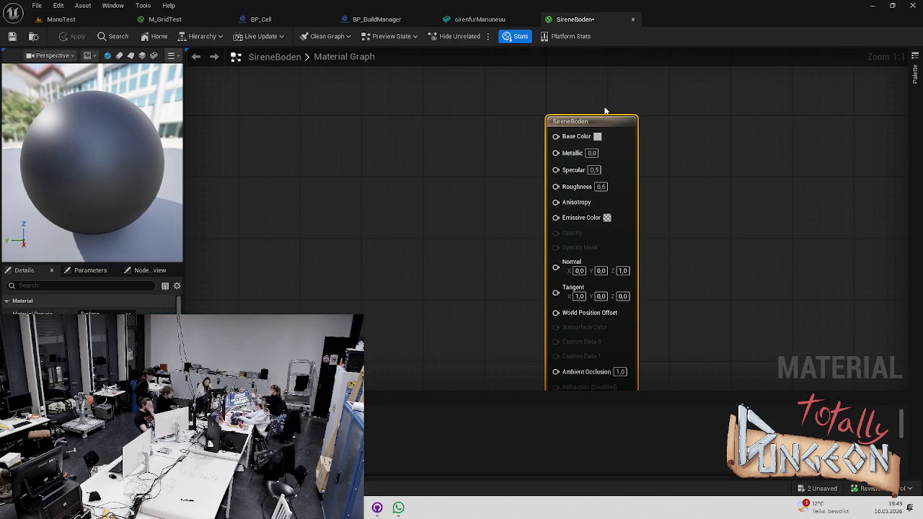
- Try a darker green Base Color, discard it, and undock the material editor into its own window
click(597, 136)
drag(744, 173, 744, 251)
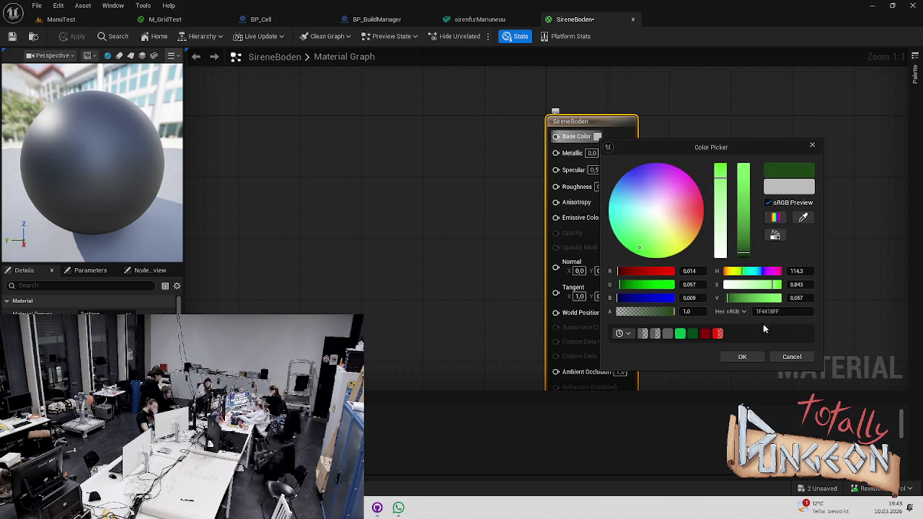
click(811, 146)
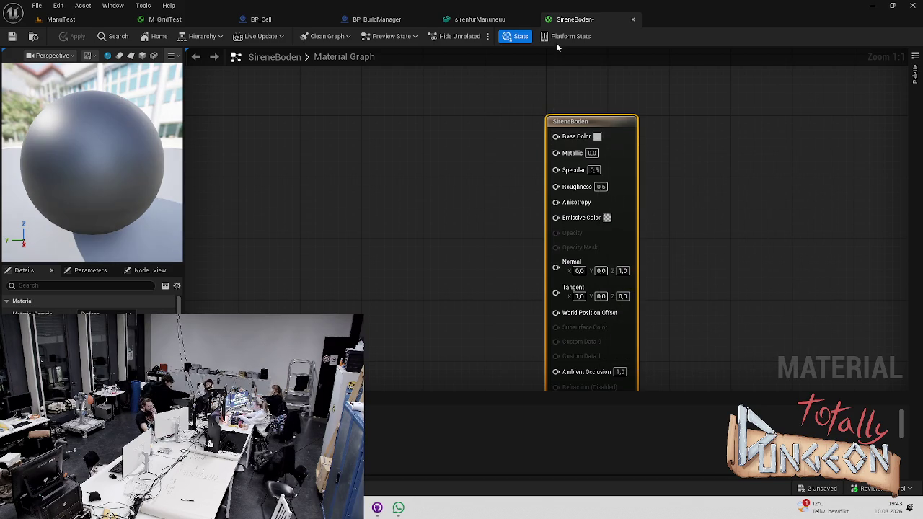
mouse_move(582, 21)
mouse_down()
mouse_move(628, 116)
mouse_move(585, 118)
mouse_up()
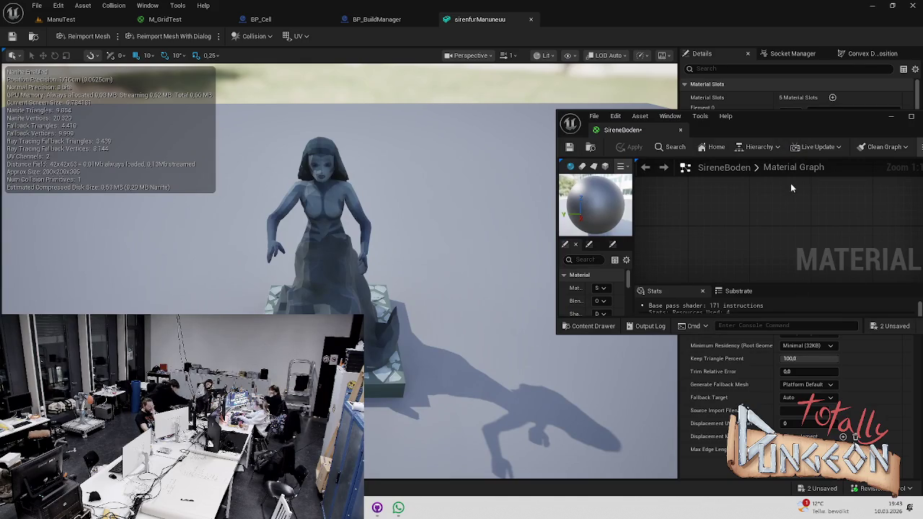
- Sample dark blue-grey 2B3B40 as Base Color, set Roughness to 1.0, and apply both changes
click(808, 202)
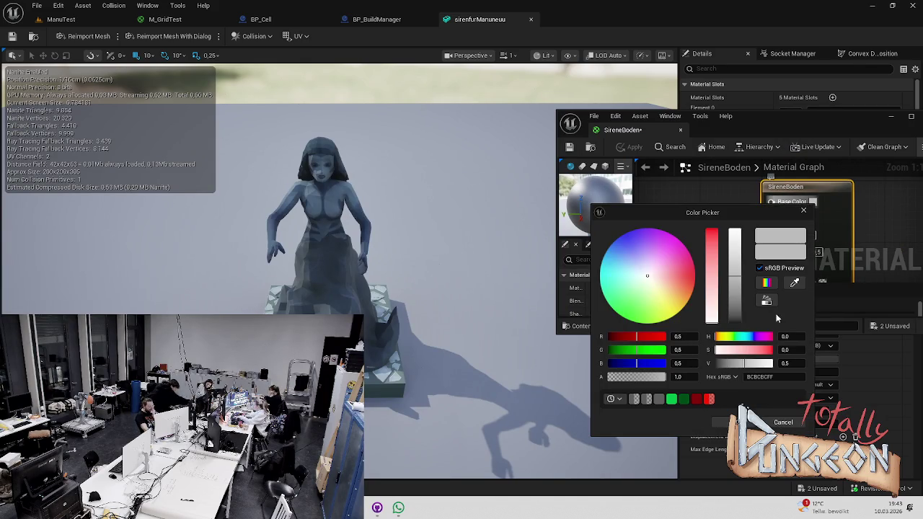
click(796, 283)
click(372, 387)
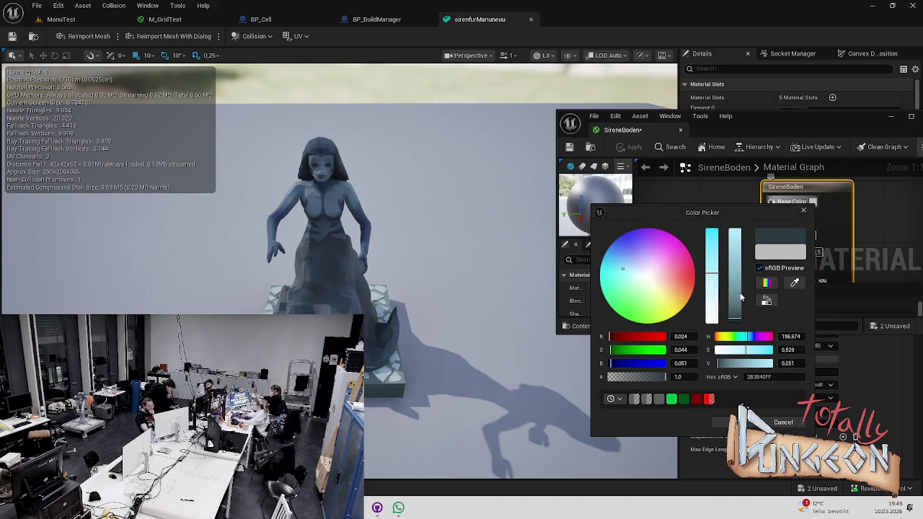
click(723, 422)
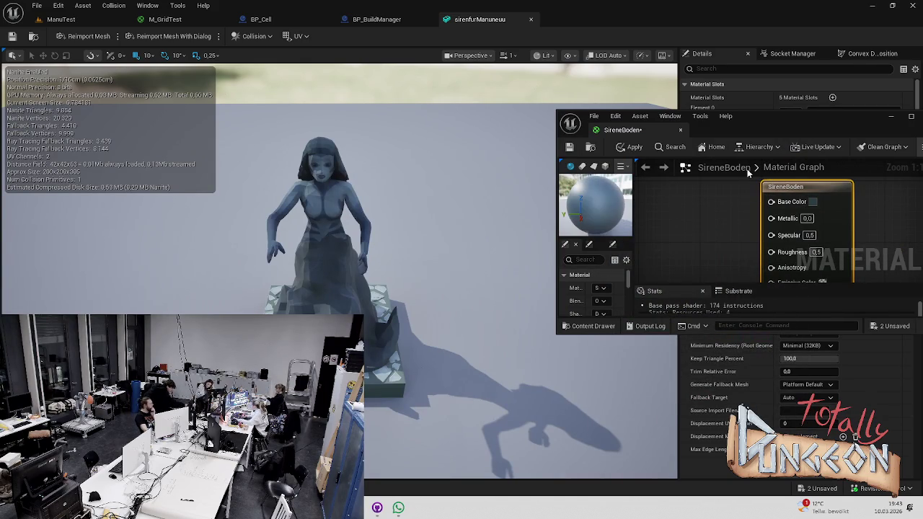
key(ctrl+s)
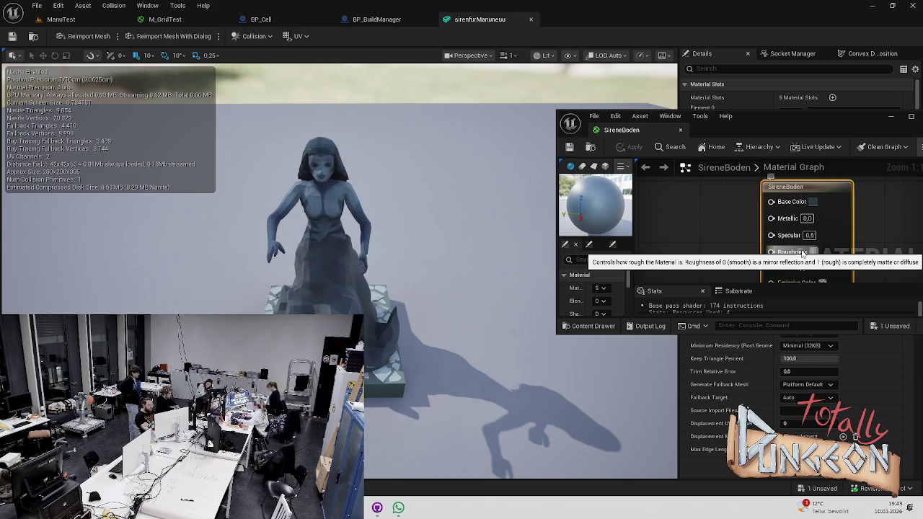
key(Return)
key(ctrl+s)
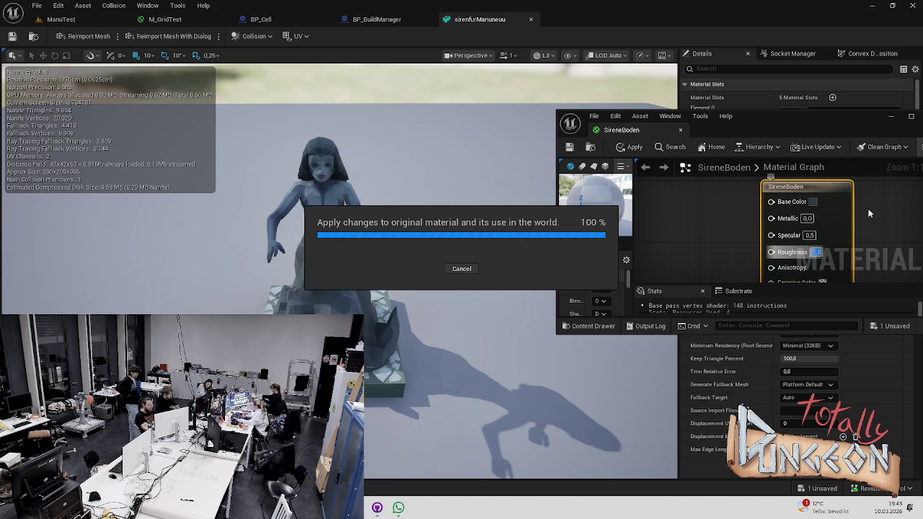
click(890, 117)
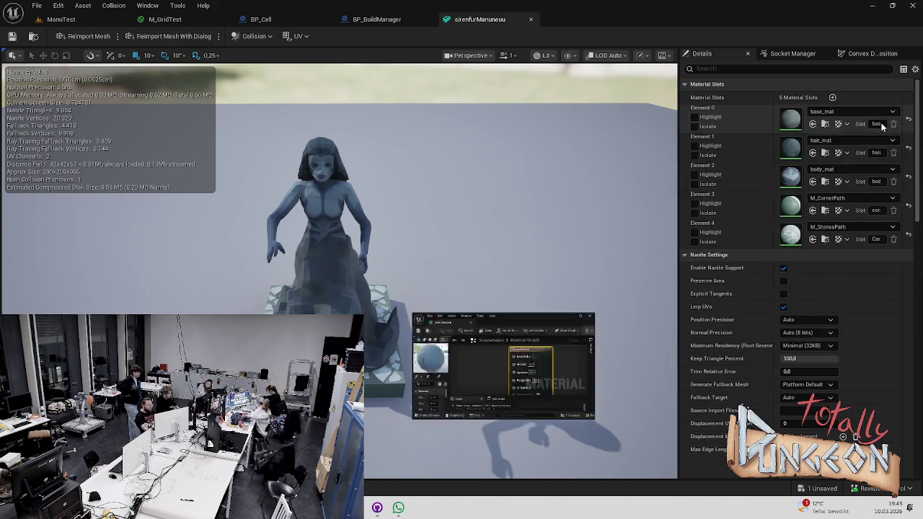
- Try SireneBoden on the statue's Element 3 slot, then switch Element 3 to Path1
click(851, 198)
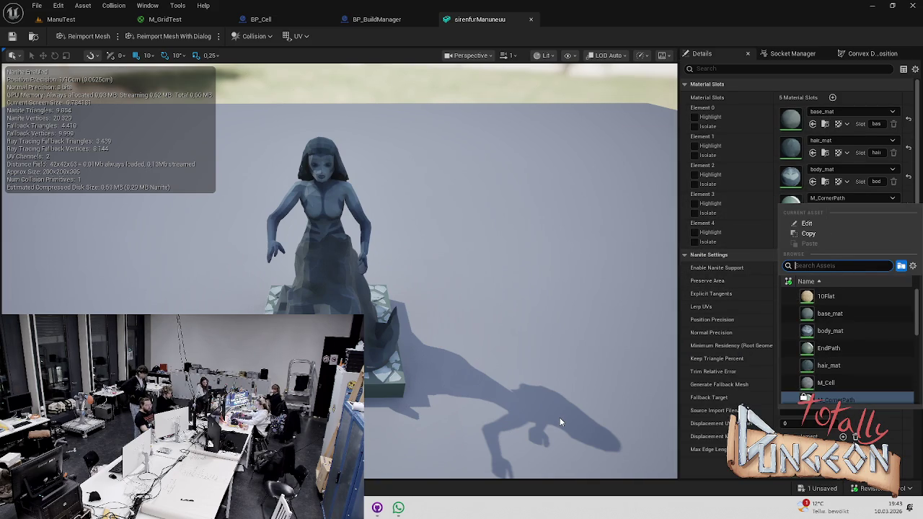
text(sire)
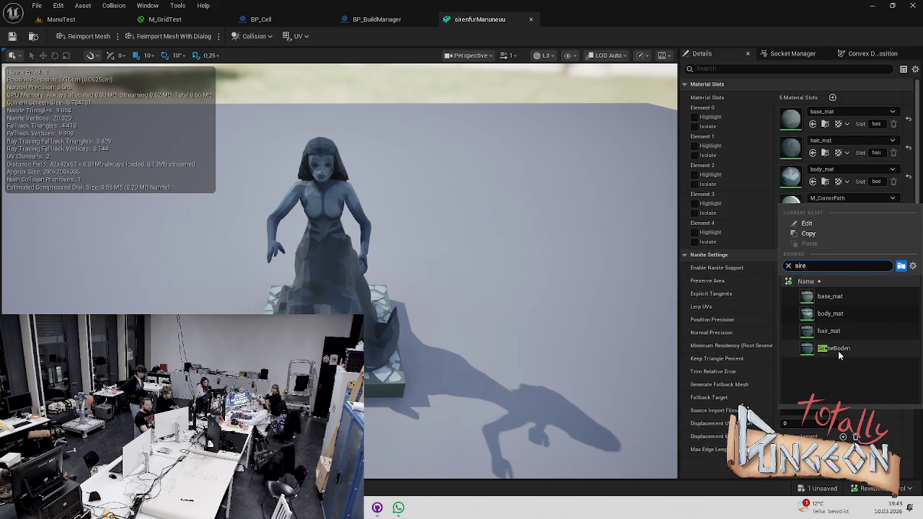
click(833, 349)
mouse_move(546, 343)
mouse_down()
mouse_move(504, 361)
mouse_move(490, 339)
mouse_move(469, 346)
mouse_move(469, 332)
mouse_move(546, 342)
mouse_move(505, 328)
mouse_move(508, 302)
mouse_move(483, 301)
mouse_up()
click(845, 201)
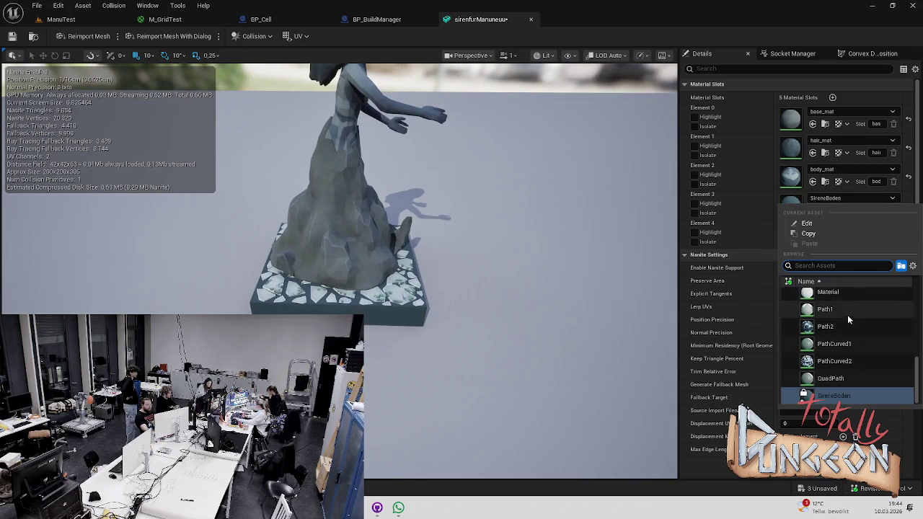
click(822, 309)
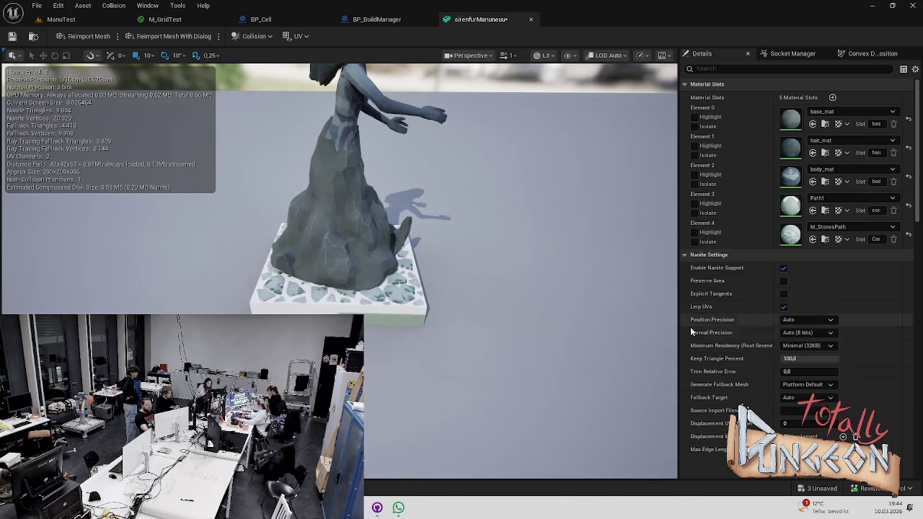
click(36, 488)
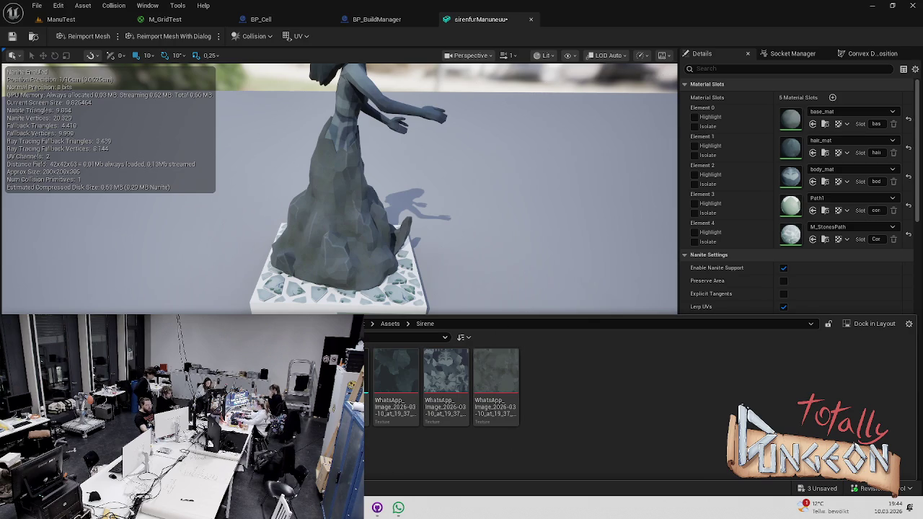
- Sample a light grey from the tile base as SireneBoden's Base Color and apply it
mouse_move(407, 508)
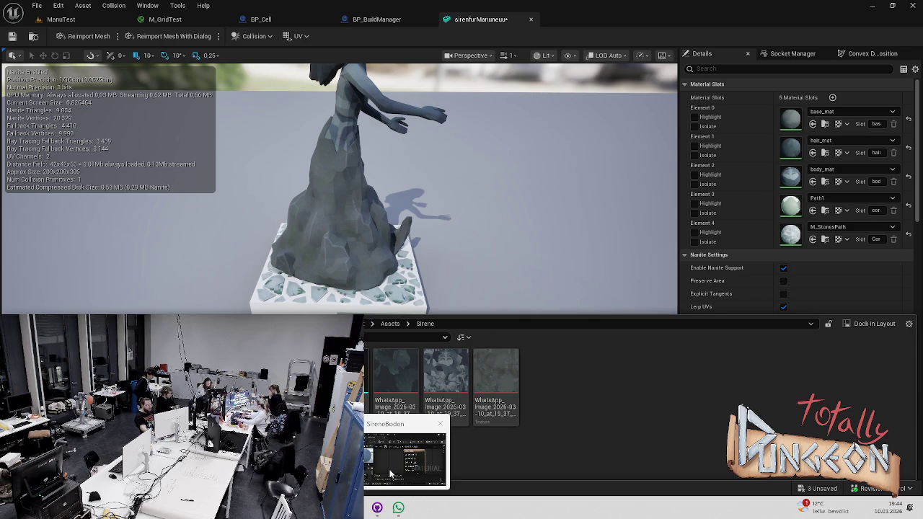
click(408, 439)
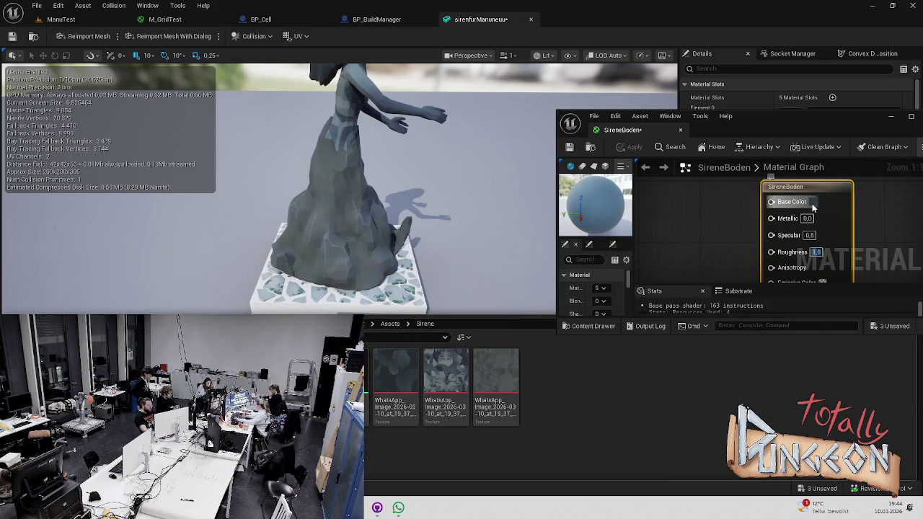
click(813, 202)
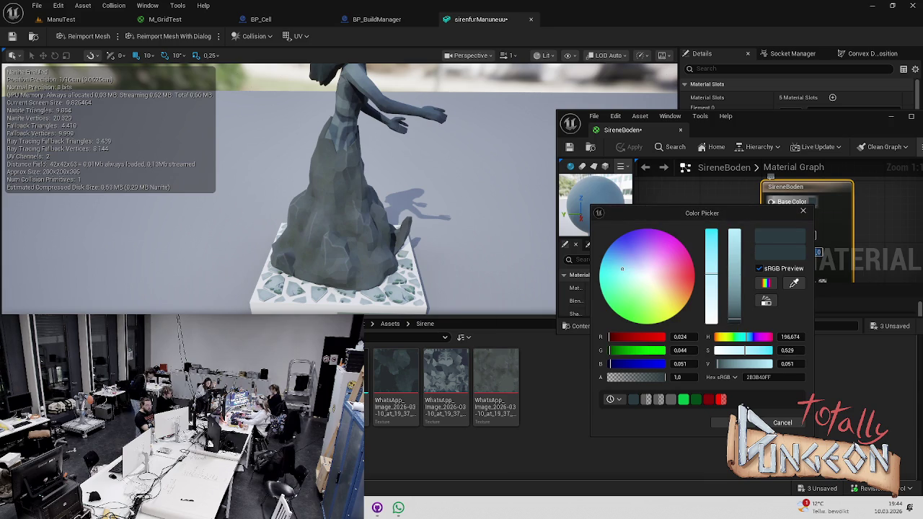
click(273, 391)
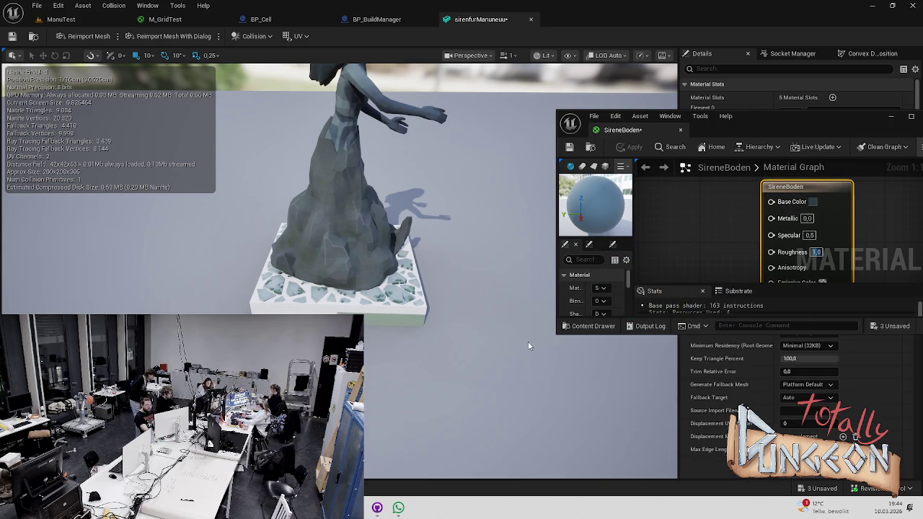
click(811, 203)
click(794, 283)
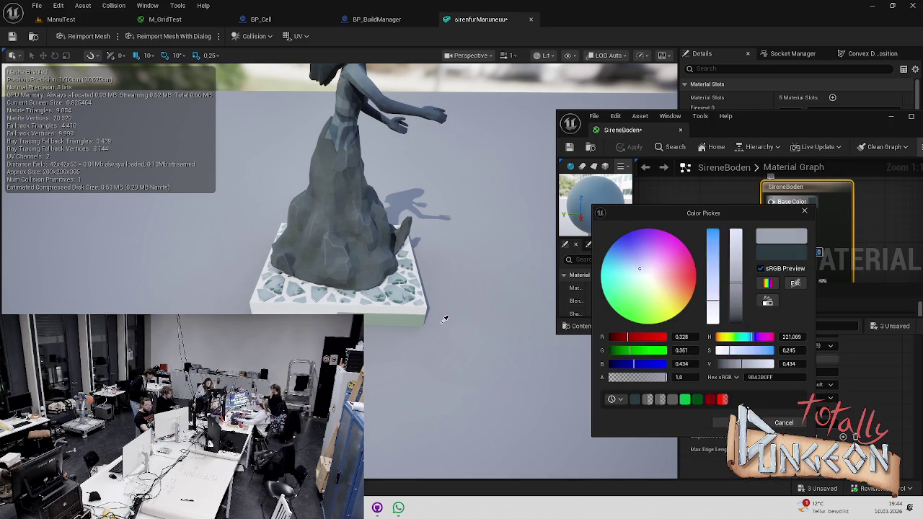
click(404, 315)
click(735, 422)
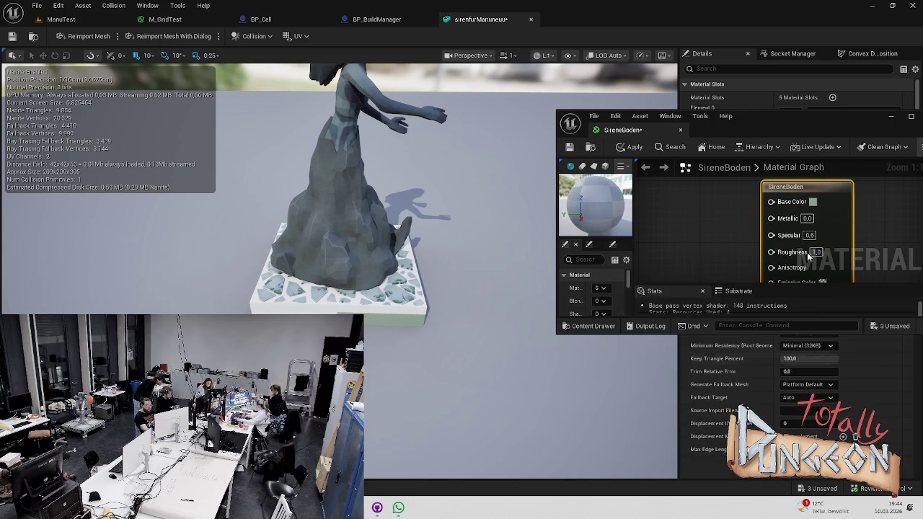
key(ctrl+s)
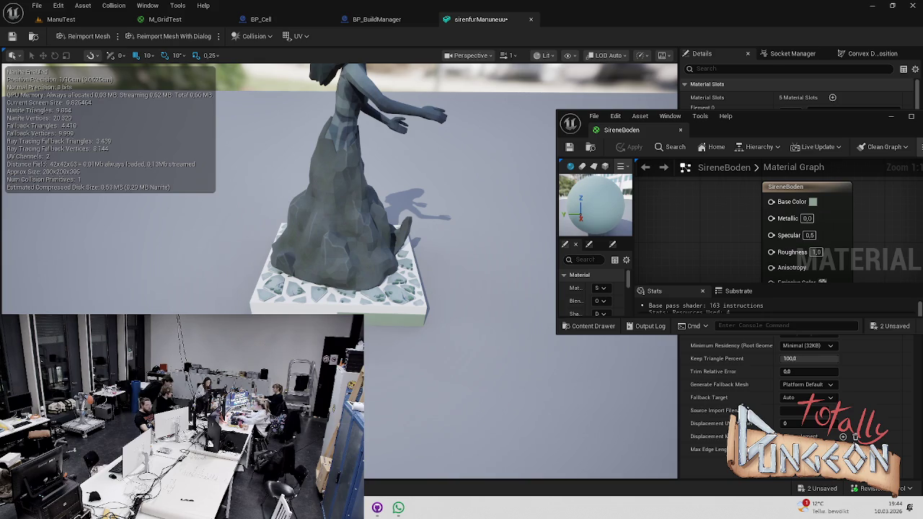
click(890, 117)
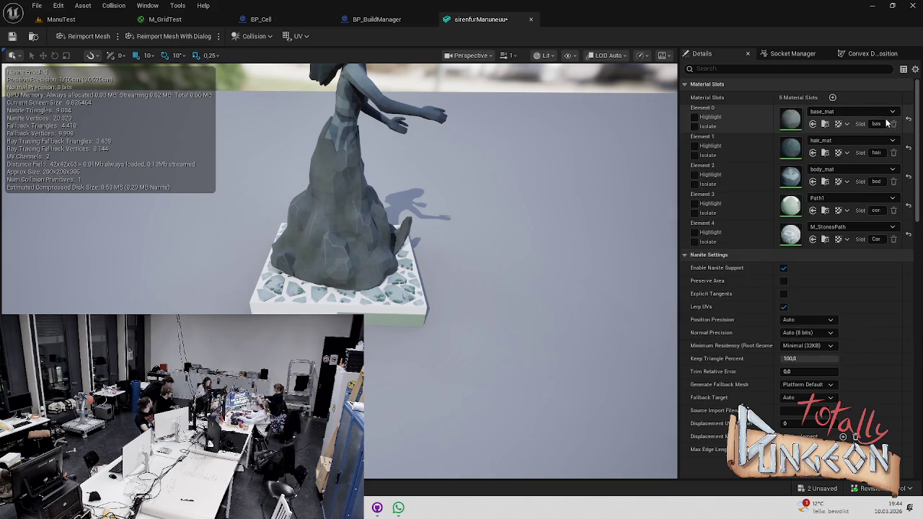
- Try SireneBoden on Element 4, then set Element 4 back to M_StonesPath
click(857, 227)
text(stone)
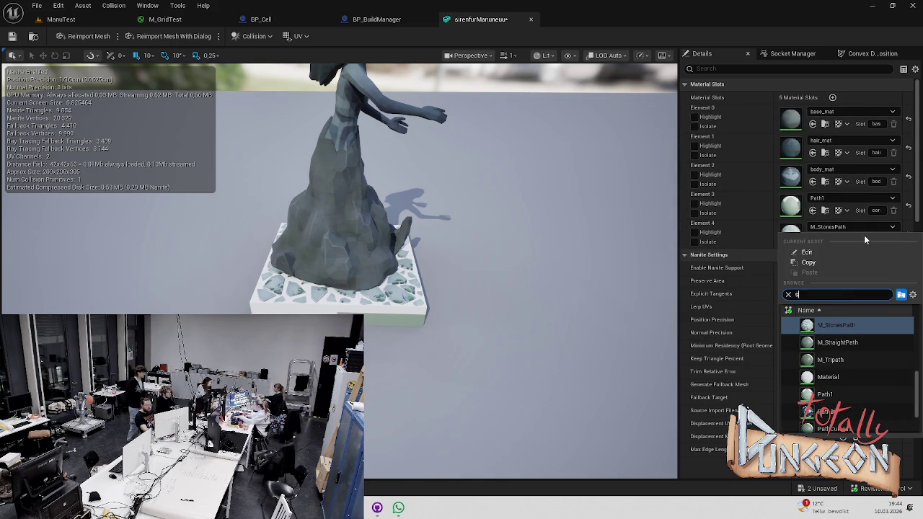
click(845, 379)
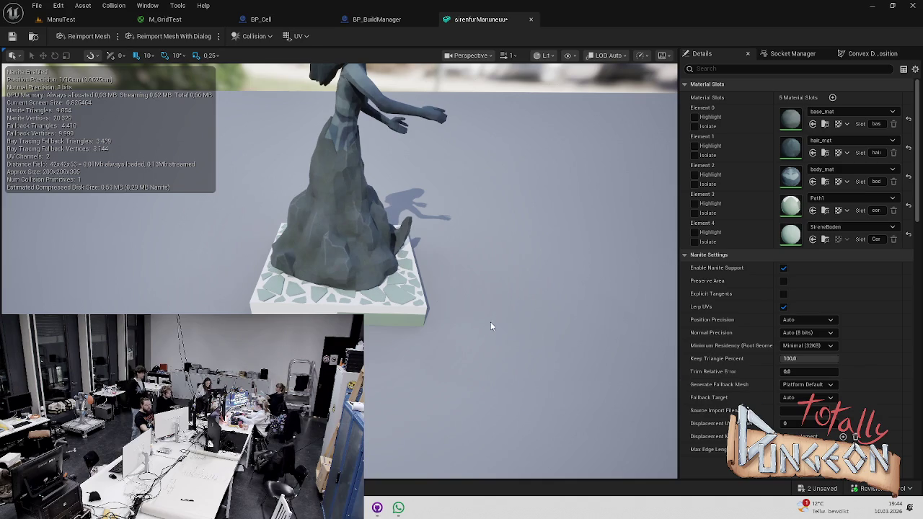
click(839, 228)
text(s)
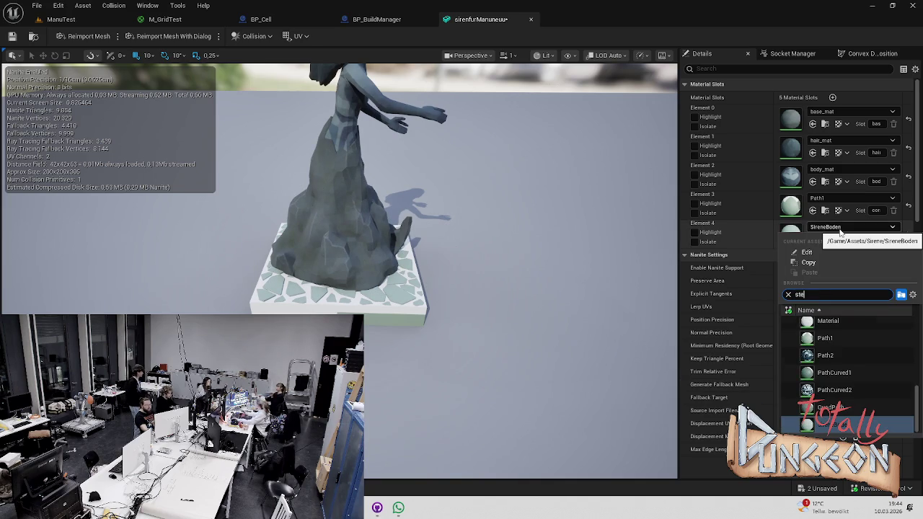
text(te)
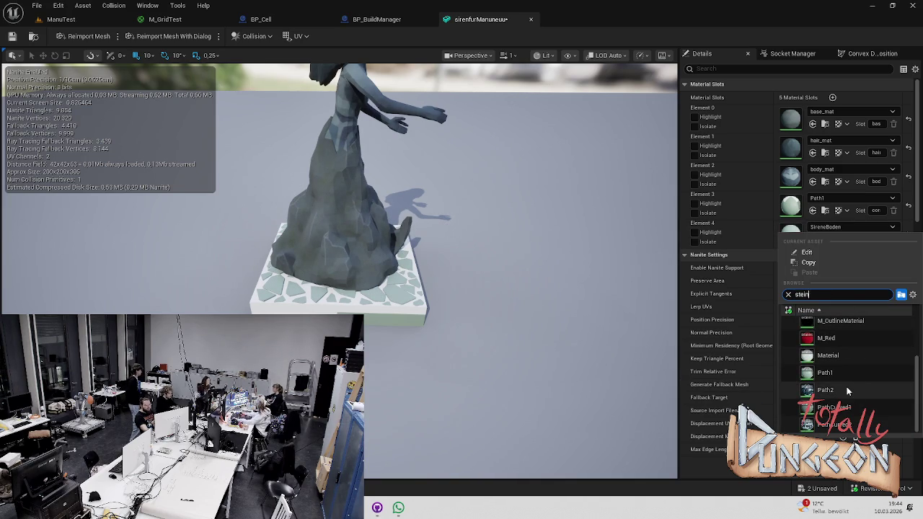
text(i)
key(BackSpace)
key(BackSpace)
text(one)
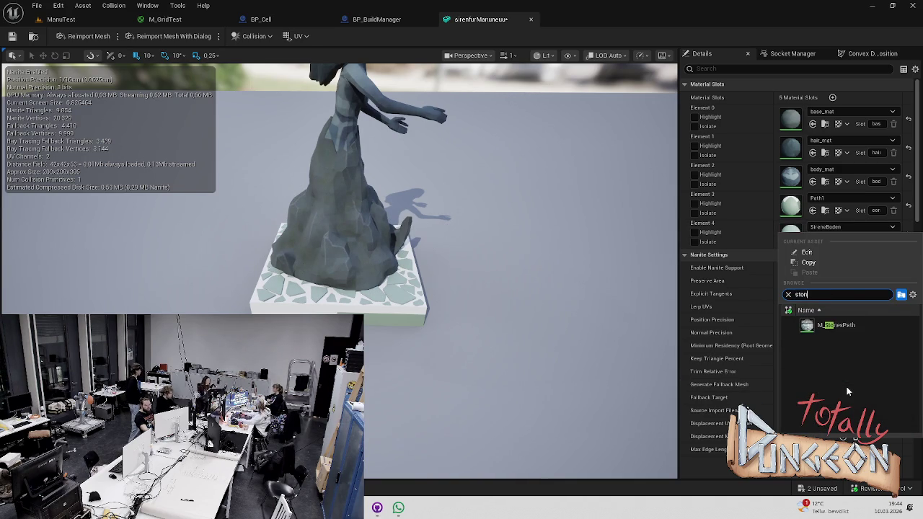
click(836, 325)
- Assign SireneBoden to Element 3 and save the siren mesh
click(833, 202)
text(sire)
click(829, 293)
drag(671, 295, 346, 309)
key(ctrl+s)
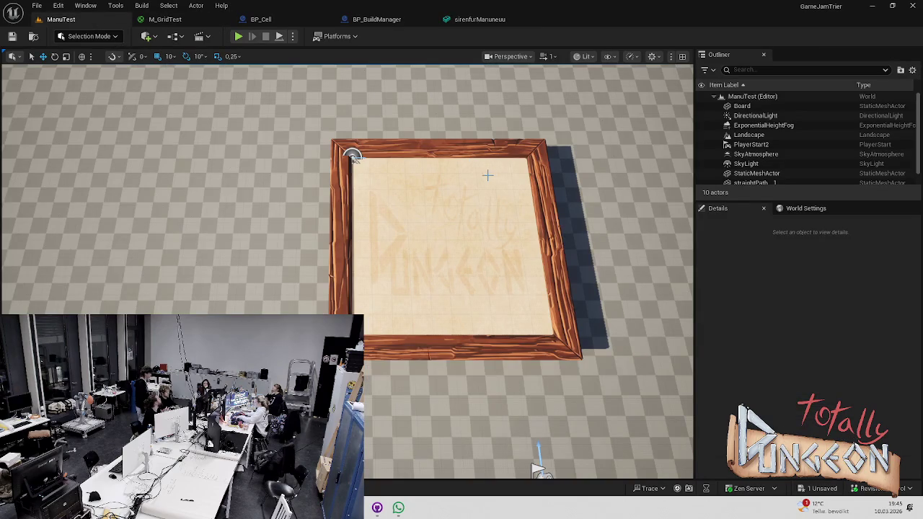
- Browse the Content Drawer to Content > ManuTest > BuildingSystem
key(ctrl+space)
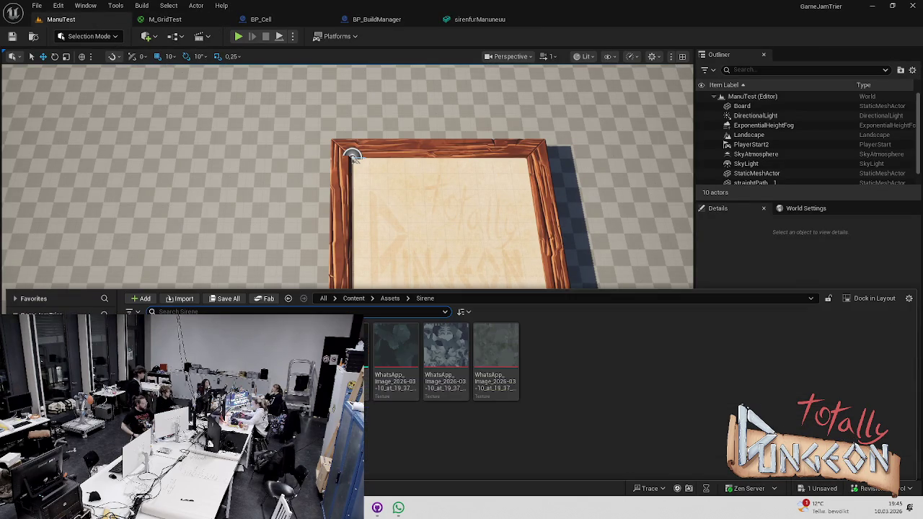
click(355, 302)
click(594, 382)
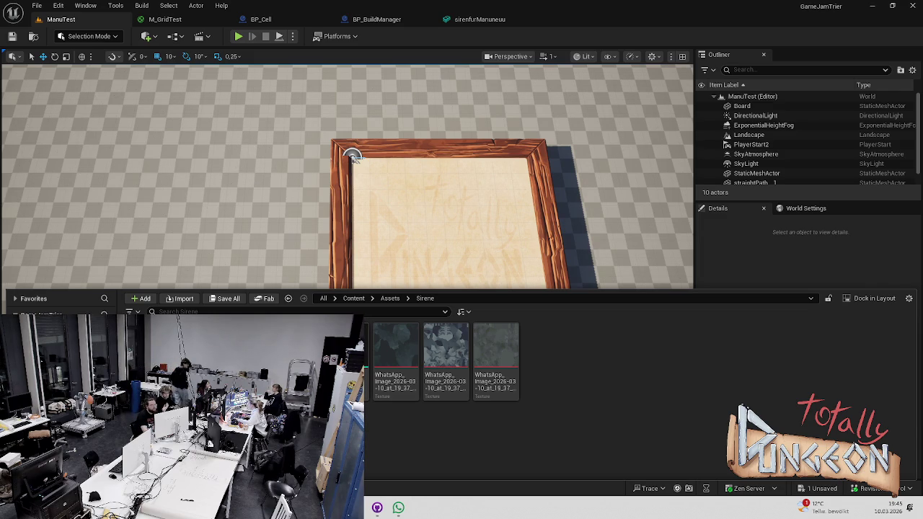
key(alt+Left)
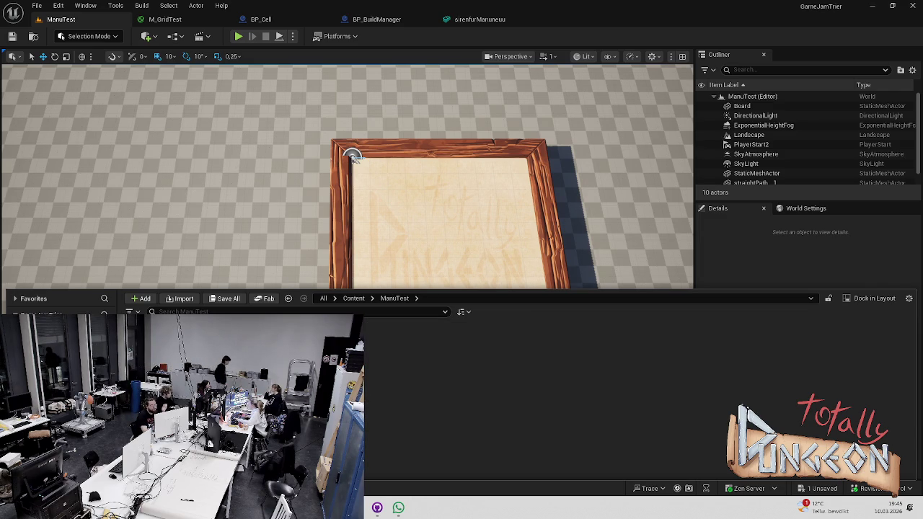
key(alt+Left)
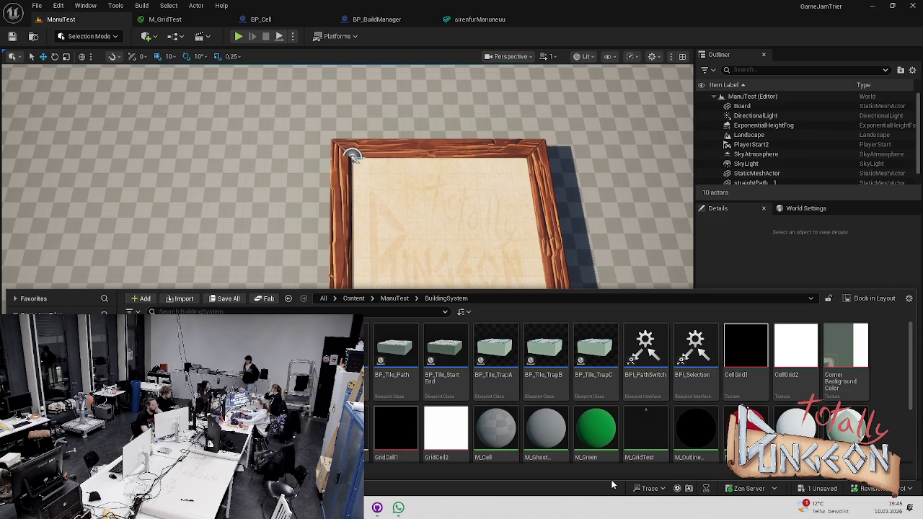
- In BP_Tile_TrapA, set the StaticMesh component's mesh to sirenfurManueuu
click(497, 359)
double_click(497, 359)
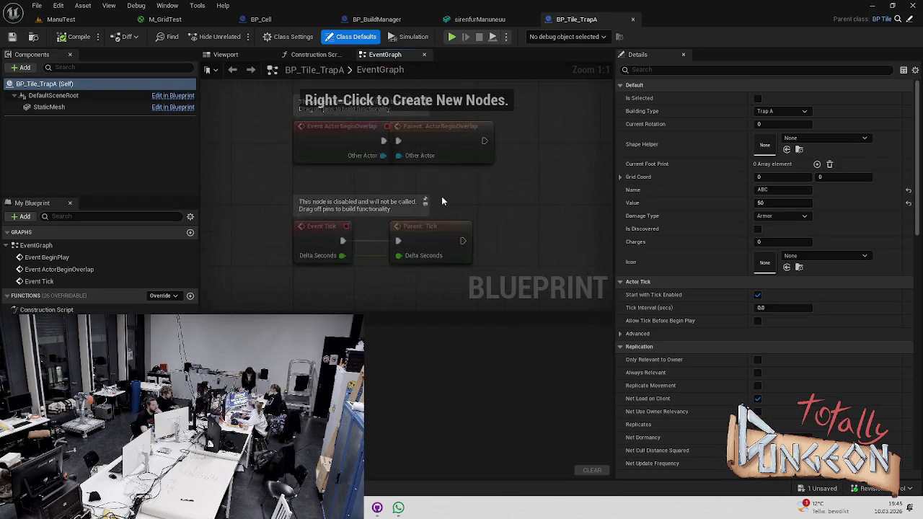
click(225, 54)
click(54, 107)
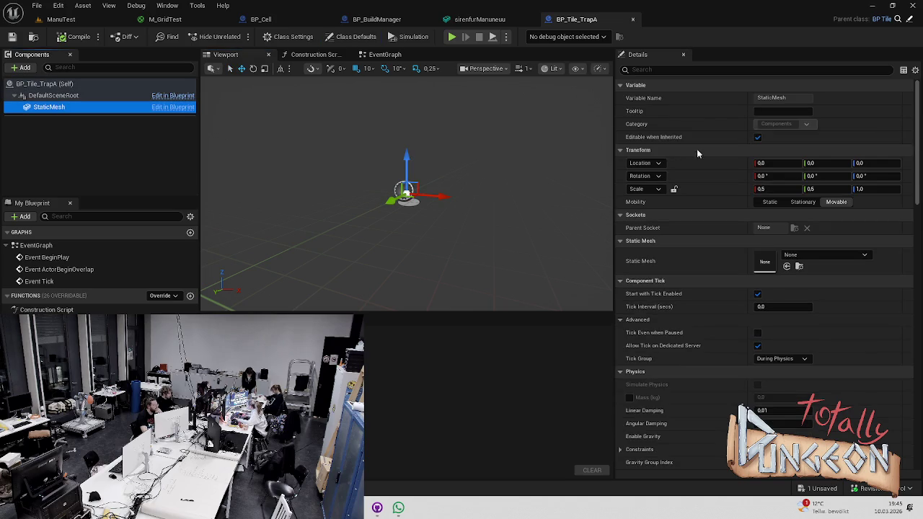
click(808, 253)
text(sir)
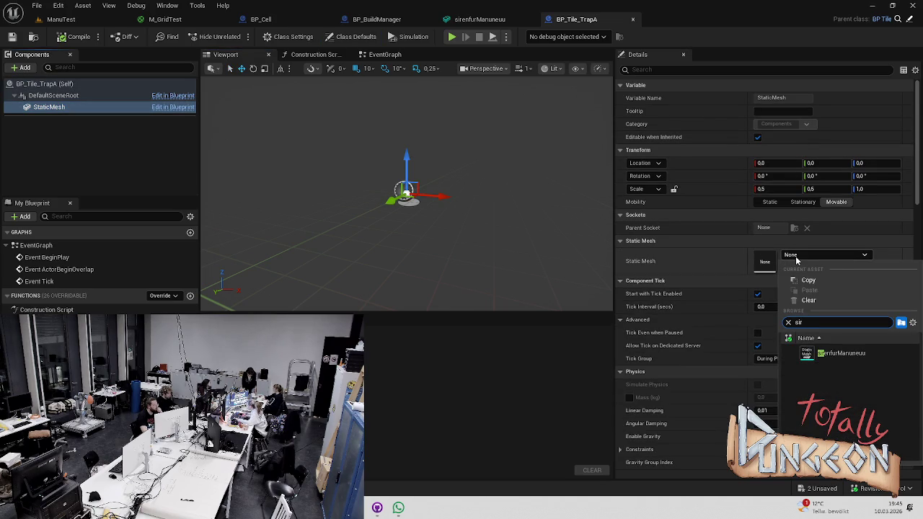
click(834, 357)
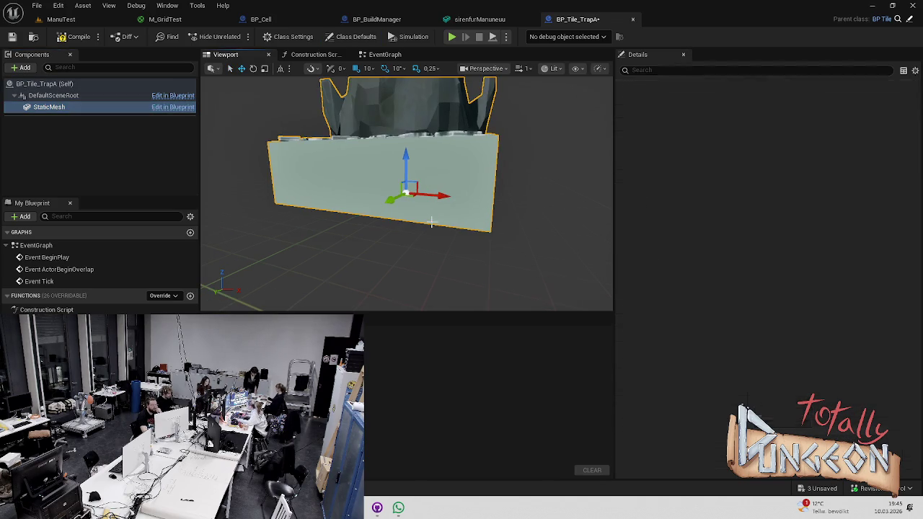
key(f)
drag(447, 217, 360, 188)
mouse_move(403, 216)
mouse_down()
mouse_move(404, 188)
mouse_move(411, 238)
mouse_move(415, 224)
mouse_move(396, 213)
mouse_up()
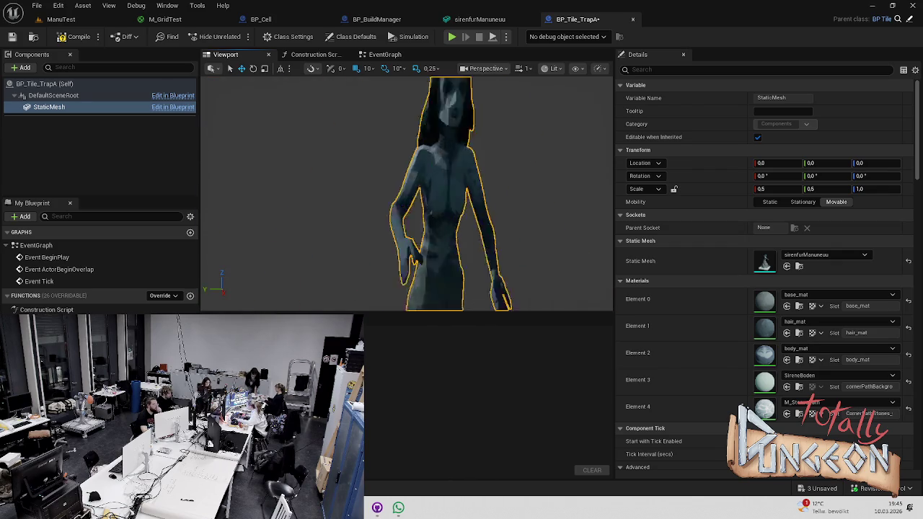
- Set the mesh's Z scale to 0.5, save the blueprint, and play-test ManuTest
click(865, 189)
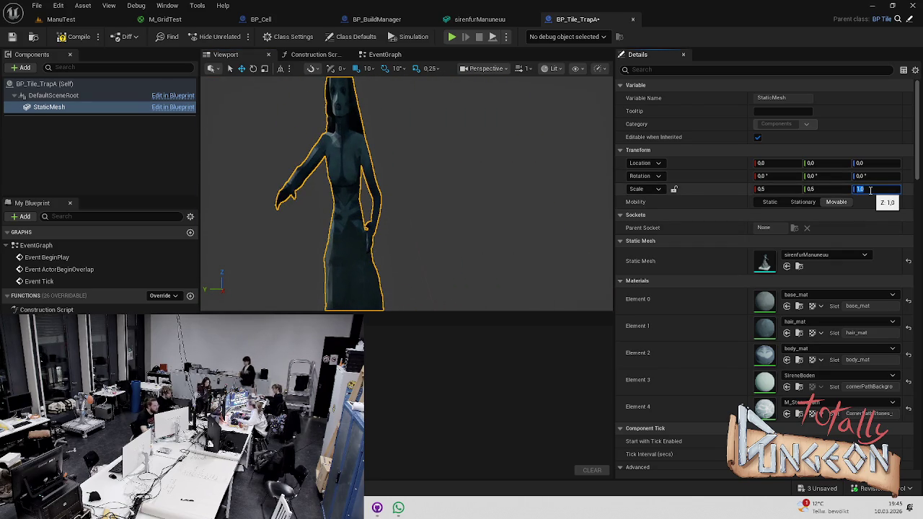
text(0.5)
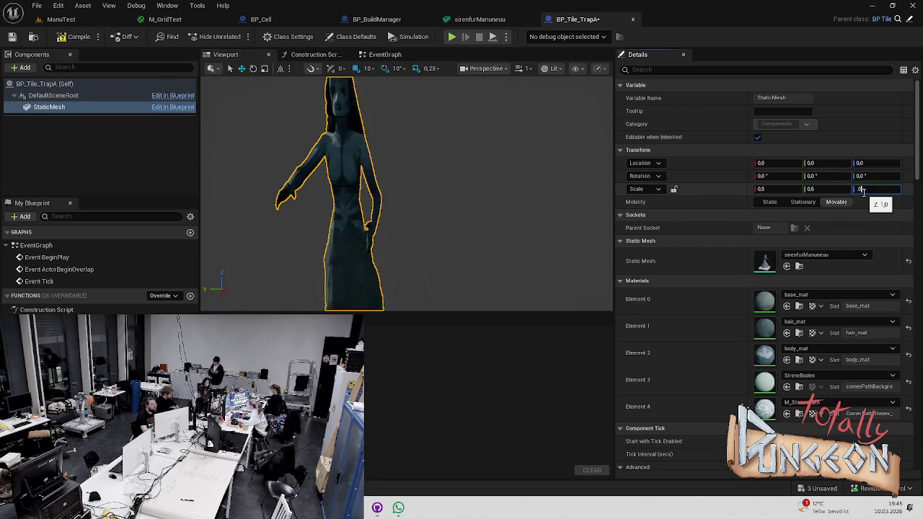
key(Return)
mouse_move(544, 157)
mouse_down()
mouse_move(533, 144)
mouse_move(548, 151)
mouse_move(533, 166)
mouse_move(545, 156)
mouse_up()
key(ctrl+s)
mouse_move(346, 144)
mouse_down()
mouse_move(353, 101)
mouse_move(361, 144)
mouse_move(350, 112)
mouse_up()
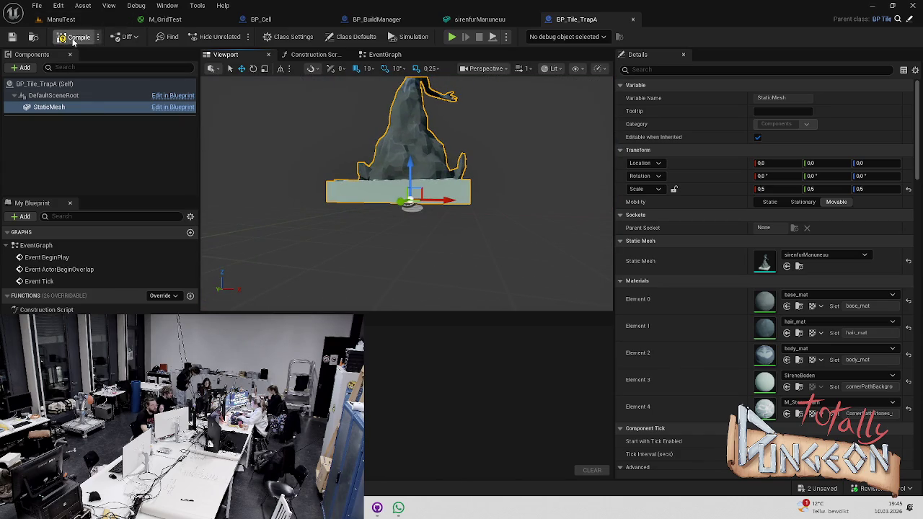
click(95, 24)
click(241, 36)
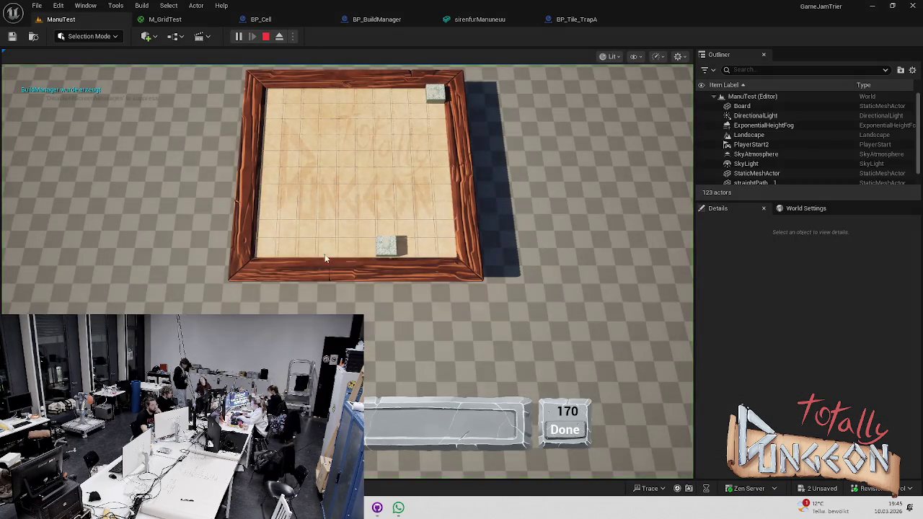
- Place three stone blocks in one board column, then stop the play session
click(351, 220)
click(351, 202)
click(351, 183)
key(Escape)
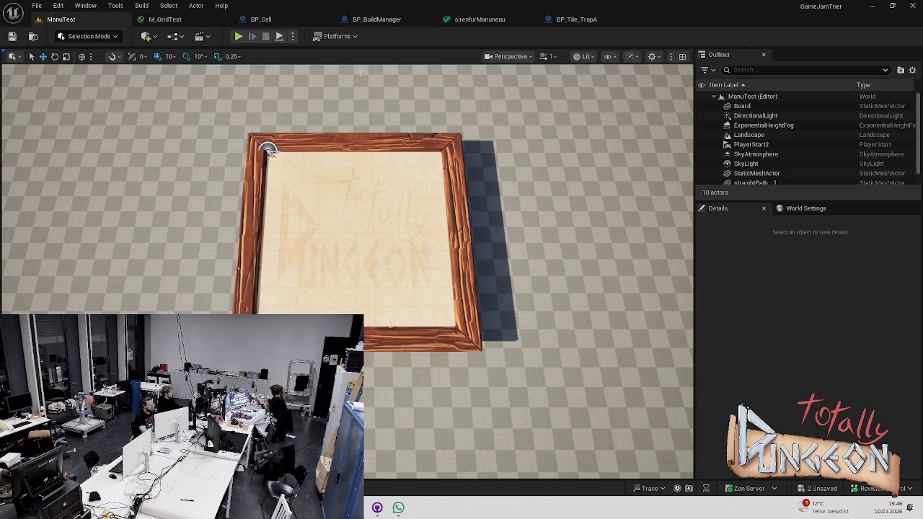
click(393, 20)
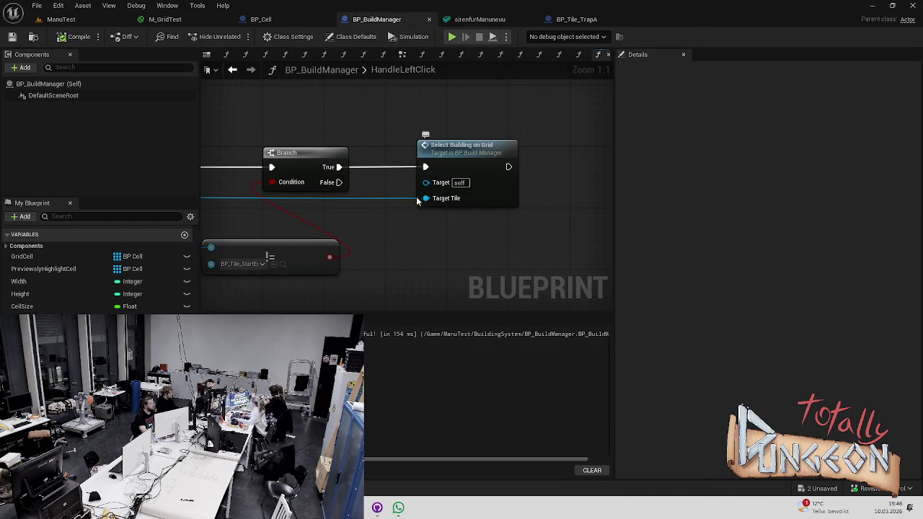
- Add Cancel Current Action on the Branch's False path in HandleLeftClick
drag(334, 182, 410, 254)
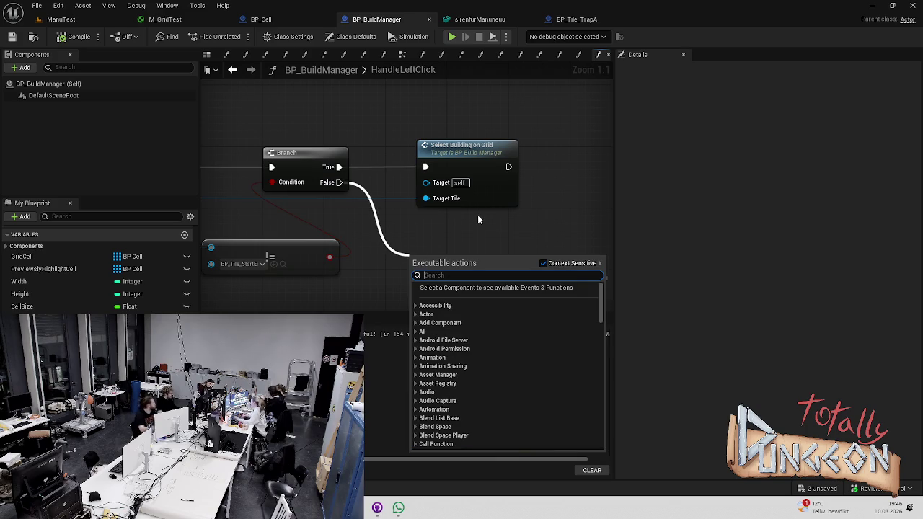
scroll(98, 270, down, 5)
scroll(97, 271, up, 3)
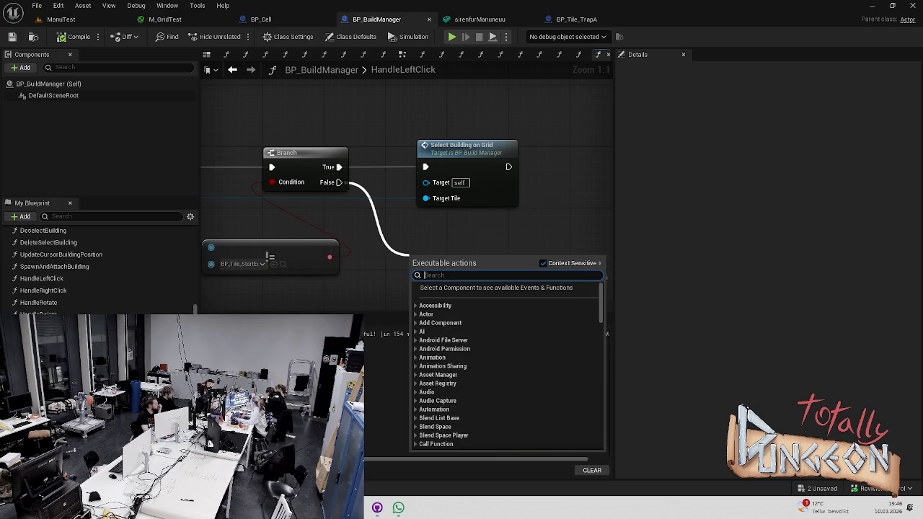
scroll(98, 271, up, 3)
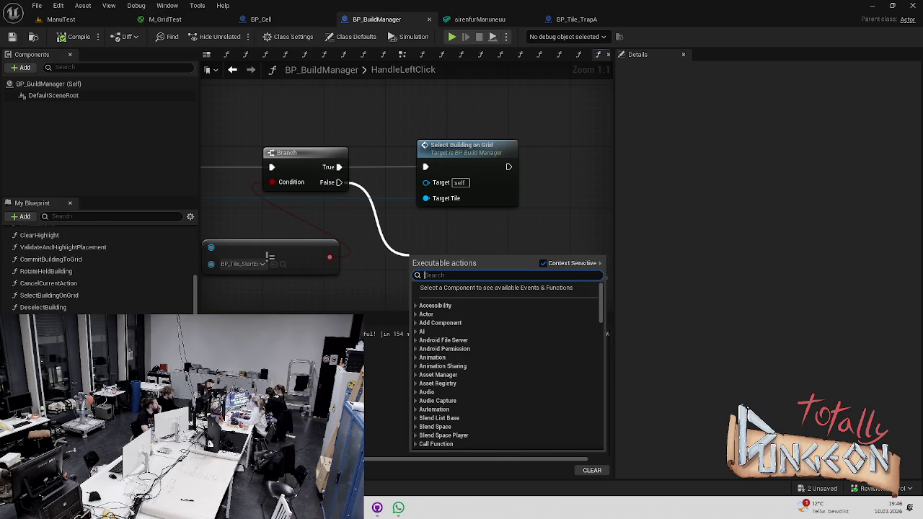
text(cancel)
click(462, 303)
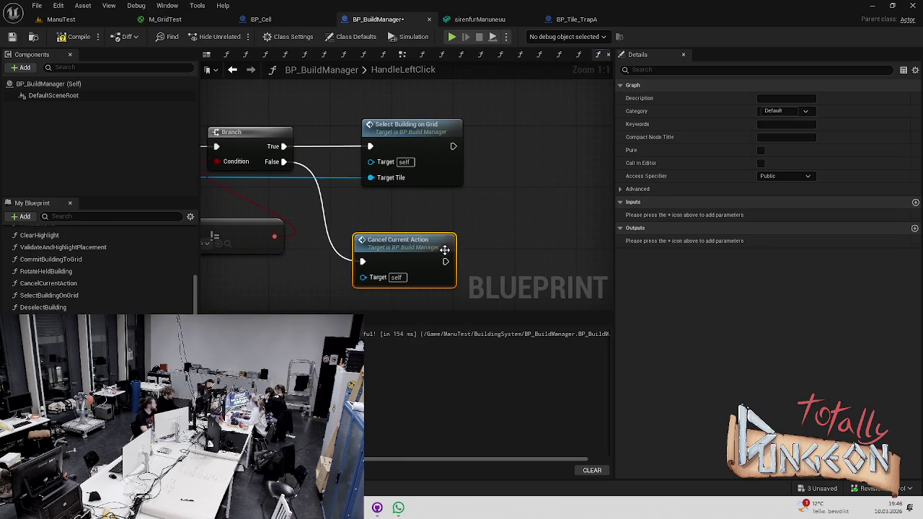
drag(446, 261, 491, 257)
click(459, 219)
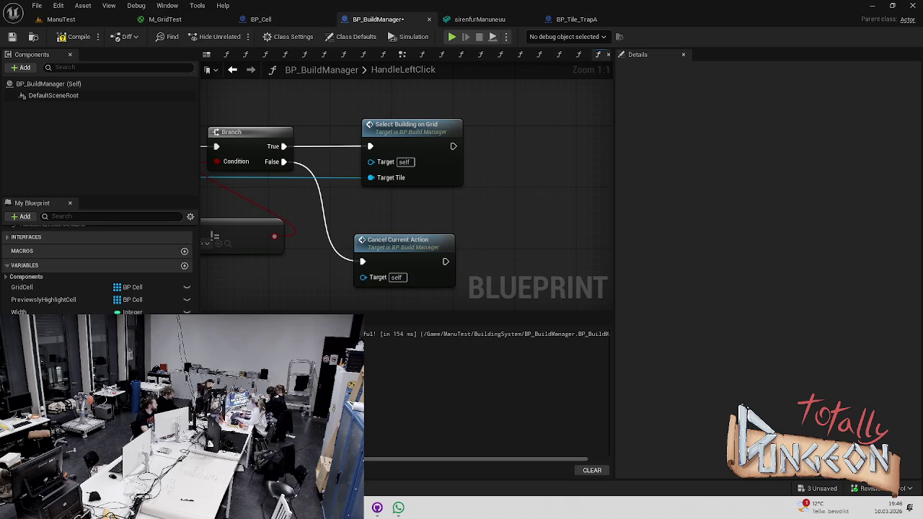
- Set Current Game State to Idle after Cancel Current Action, then return to ManuTest
mouse_move(43, 324)
mouse_down()
mouse_move(289, 302)
mouse_move(471, 269)
mouse_up()
drag(500, 265, 515, 258)
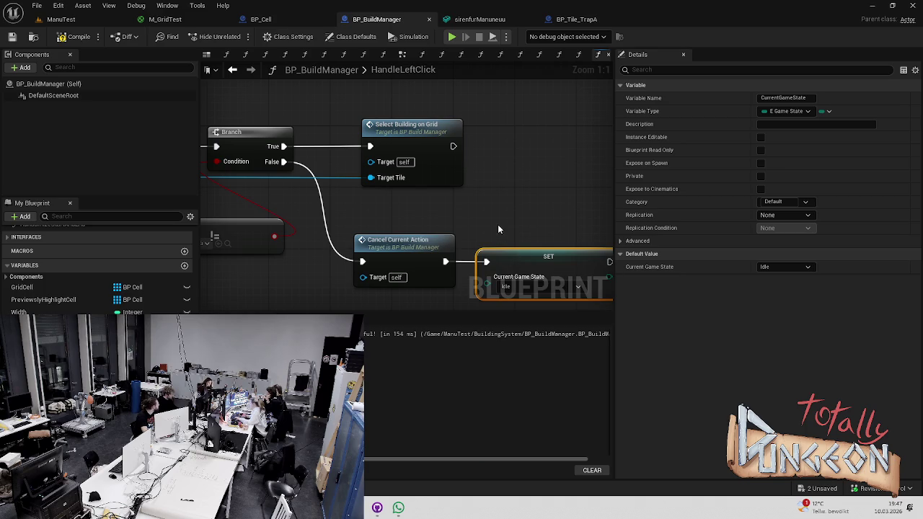
click(497, 224)
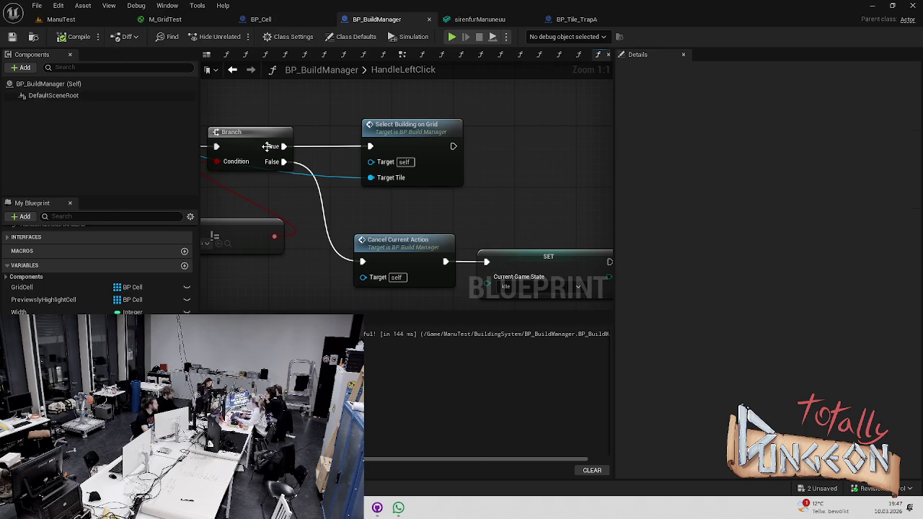
click(63, 19)
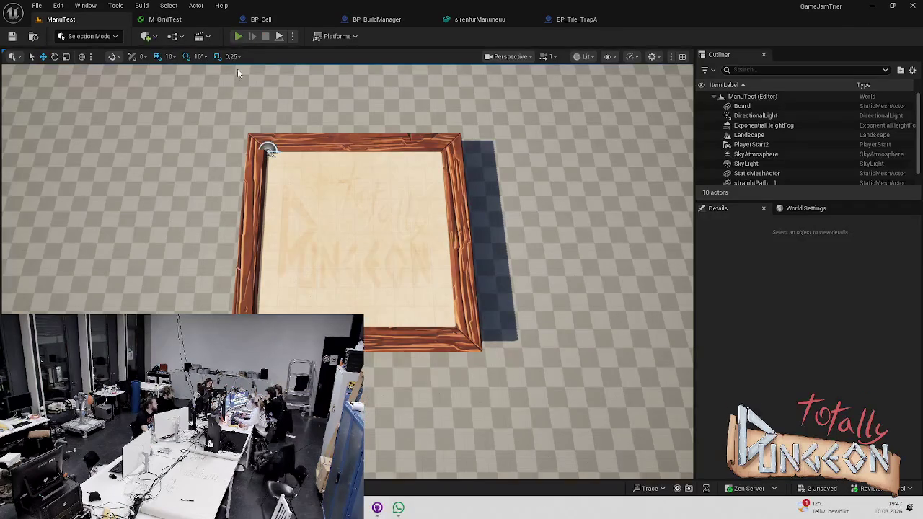
- In a play session, remove the top-right and left placed tiles by clicking them
click(238, 36)
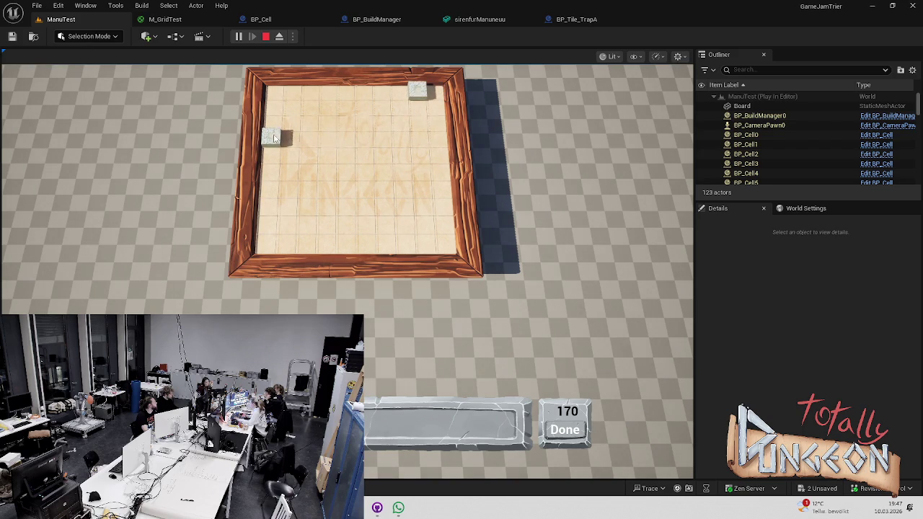
click(422, 92)
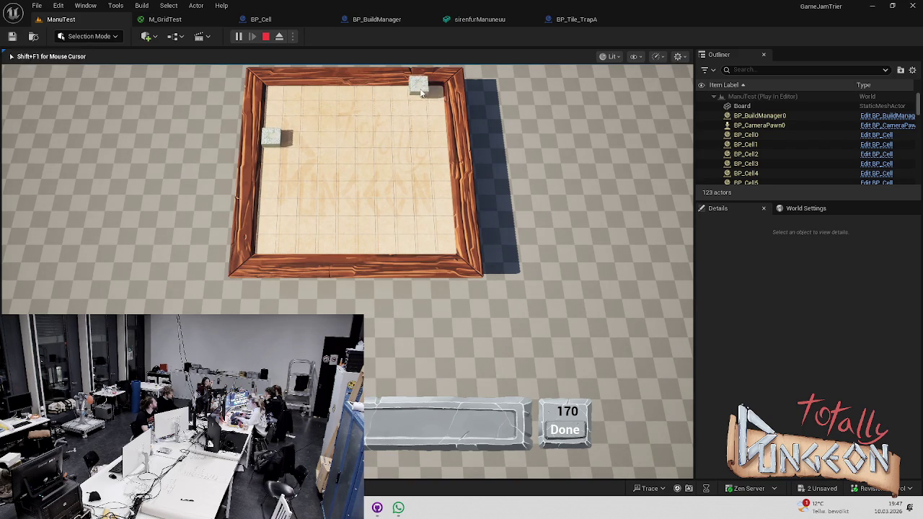
click(421, 91)
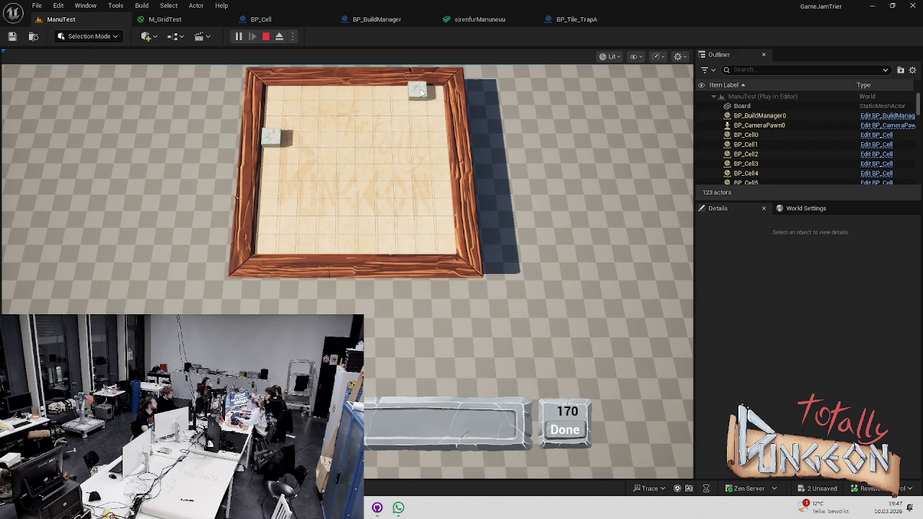
click(283, 138)
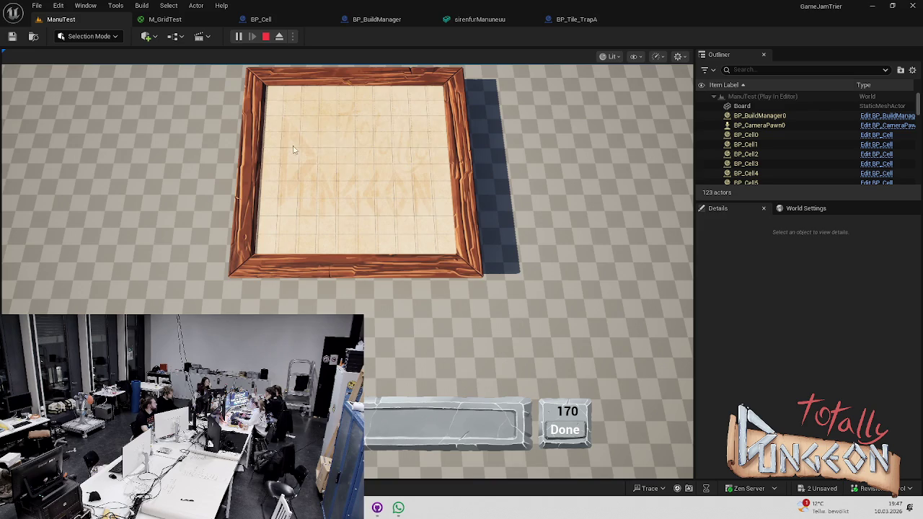
scroll(334, 130, up, 2)
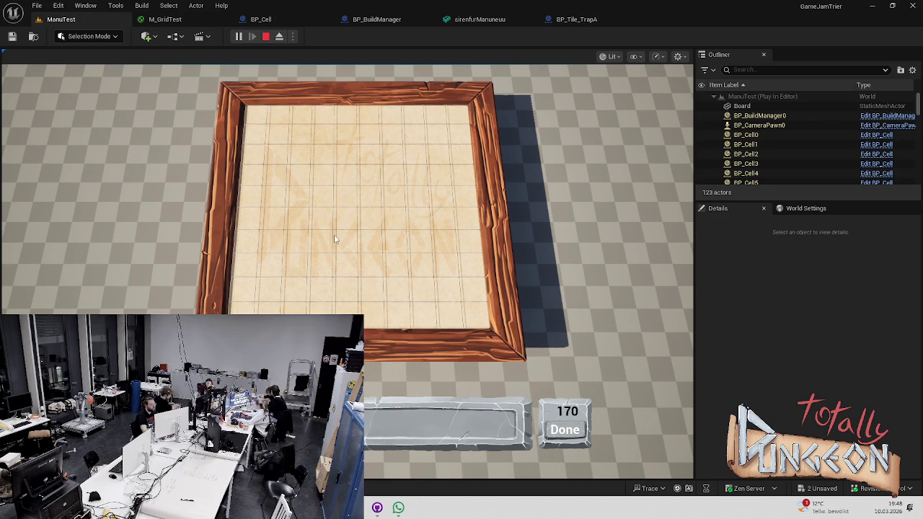
- Stop play, drag BP_Tile_Path and BP_Tile_TrapA into the level, and raise TrapA slightly
mouse_move(222, 78)
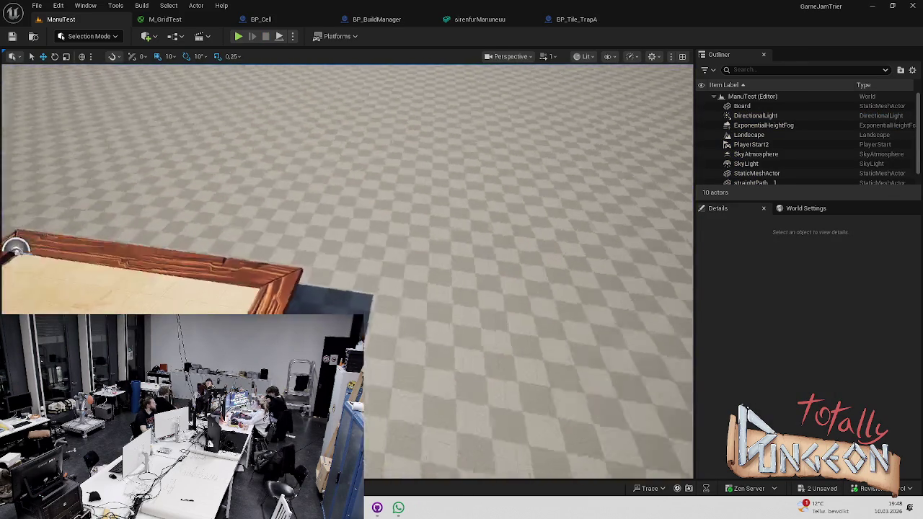
key(Escape)
drag(631, 167, 674, 152)
key(ctrl+space)
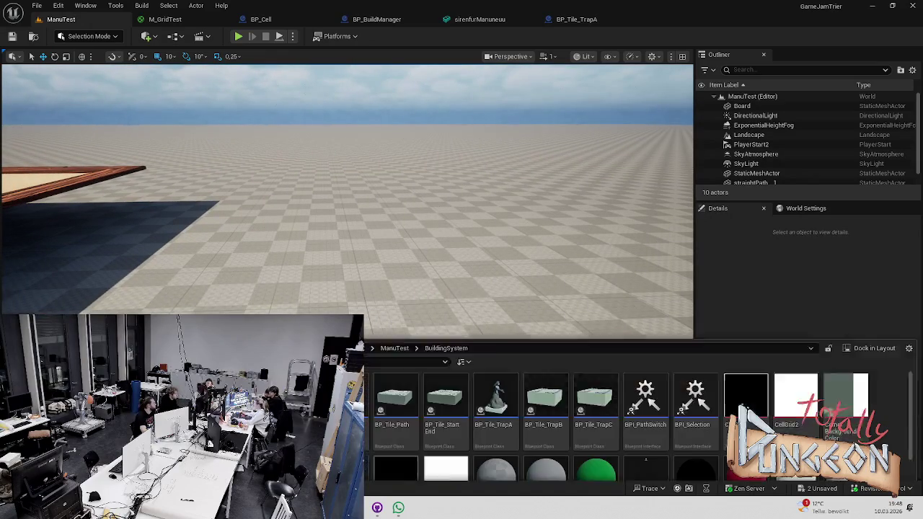
mouse_move(394, 353)
mouse_down()
mouse_move(391, 243)
mouse_move(384, 249)
mouse_up()
key(ctrl+space)
mouse_move(495, 360)
mouse_down()
mouse_move(433, 241)
mouse_move(344, 236)
mouse_up()
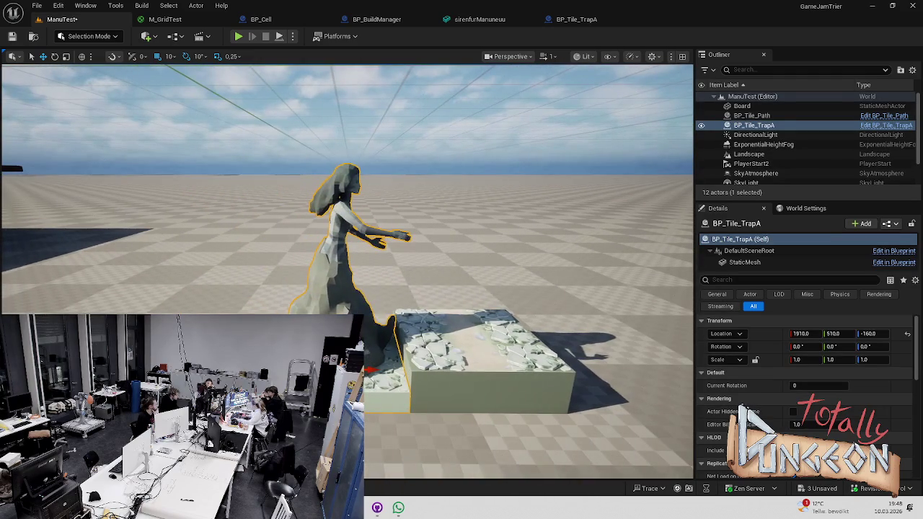
drag(872, 333, 877, 333)
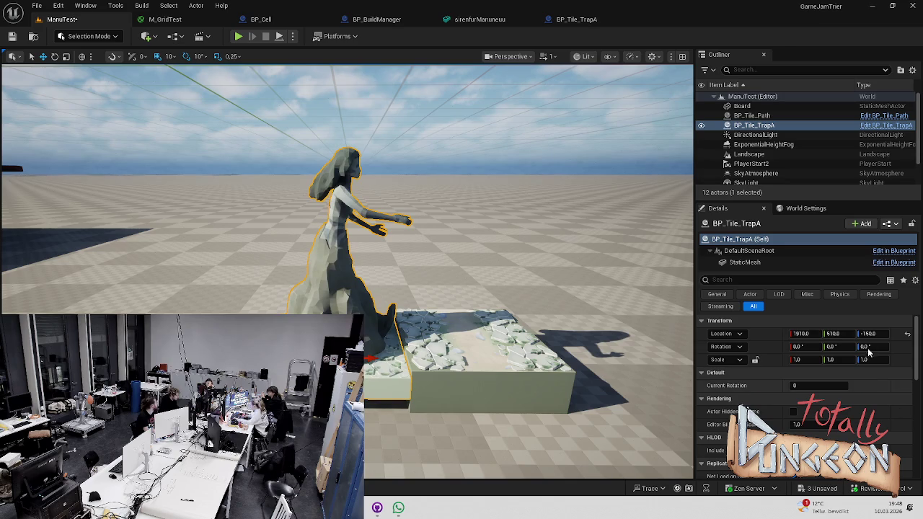
- Lower BP_Tile_TrapA by setting its Location Z to -145
key(Escape)
key(ctrl+z)
click(867, 333)
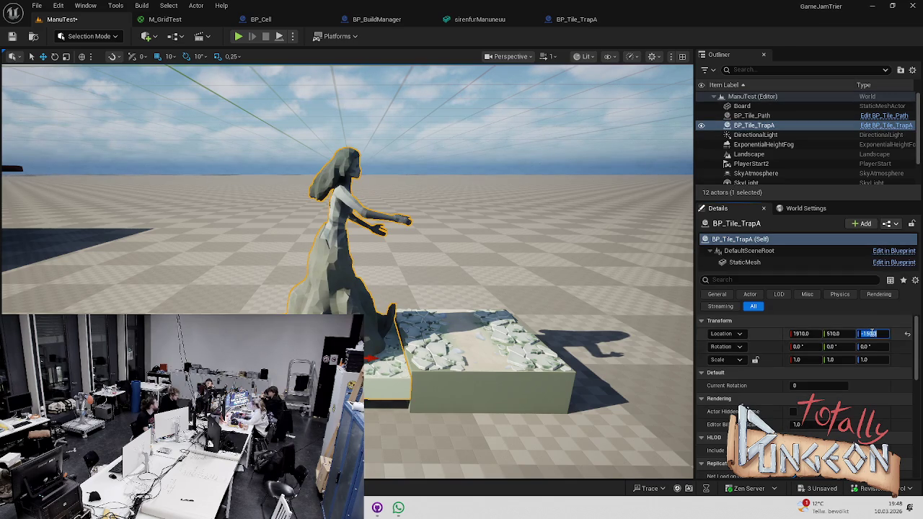
key(ctrl+z)
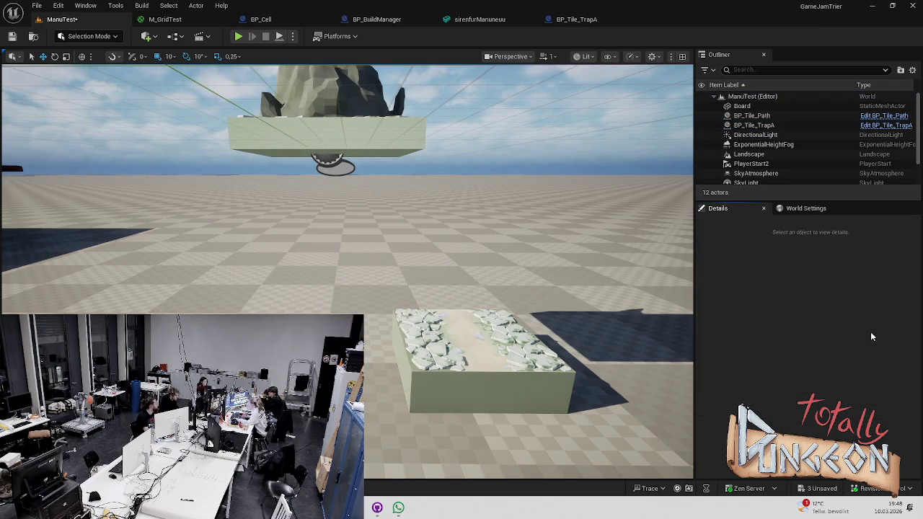
key(ctrl+z)
click(878, 333)
text(-14)
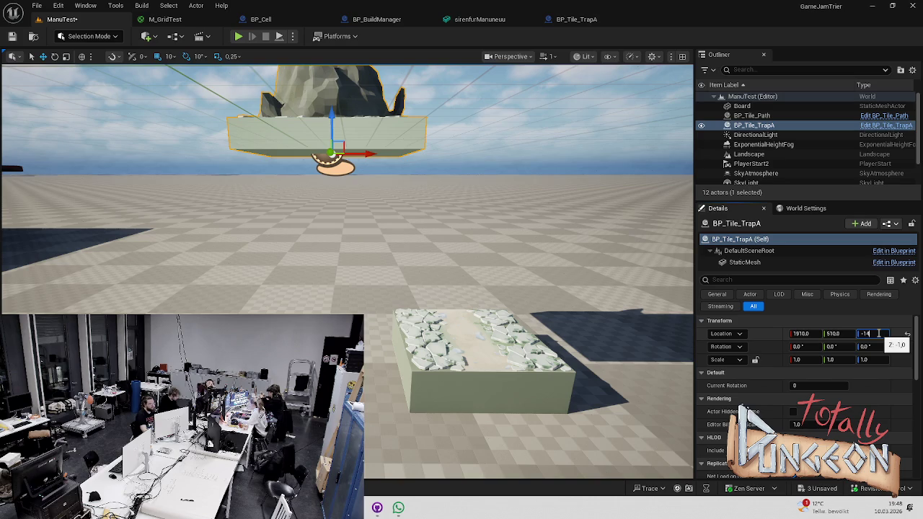
key(Return)
- Rotate the siren statue tile roughly 90° around Z with the rotate gizmo
click(461, 216)
drag(462, 216, 461, 216)
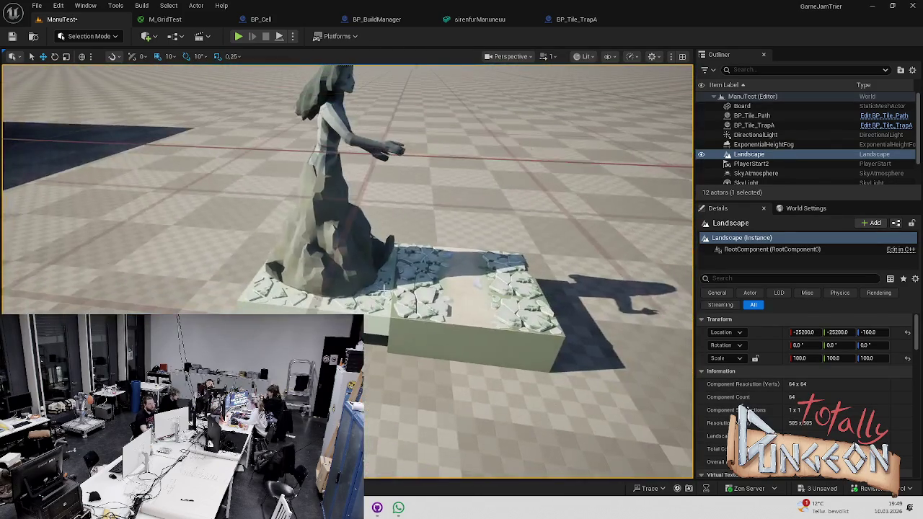
click(384, 289)
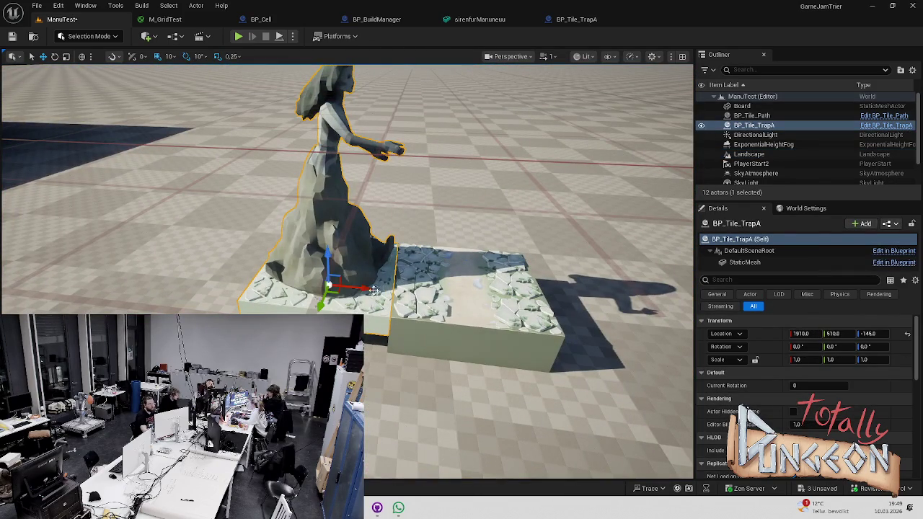
drag(376, 301, 386, 290)
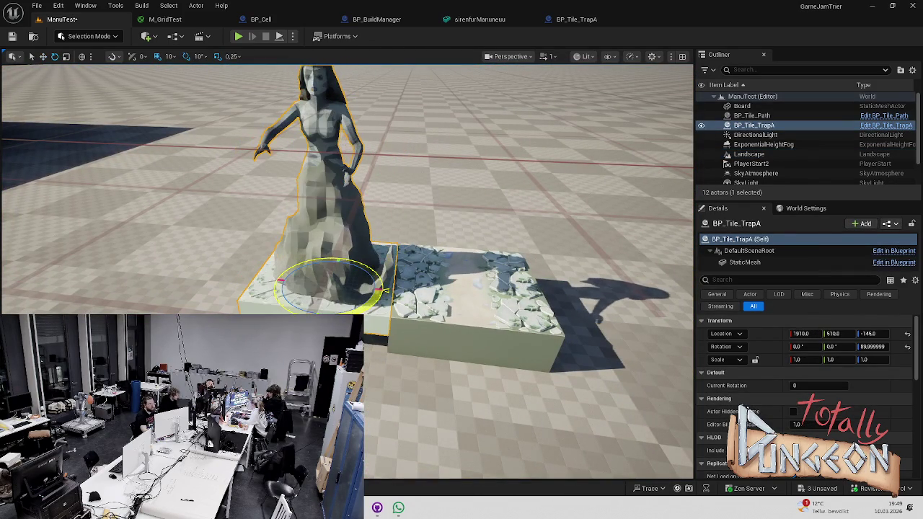
drag(462, 216, 461, 216)
click(748, 155)
click(461, 217)
click(310, 201)
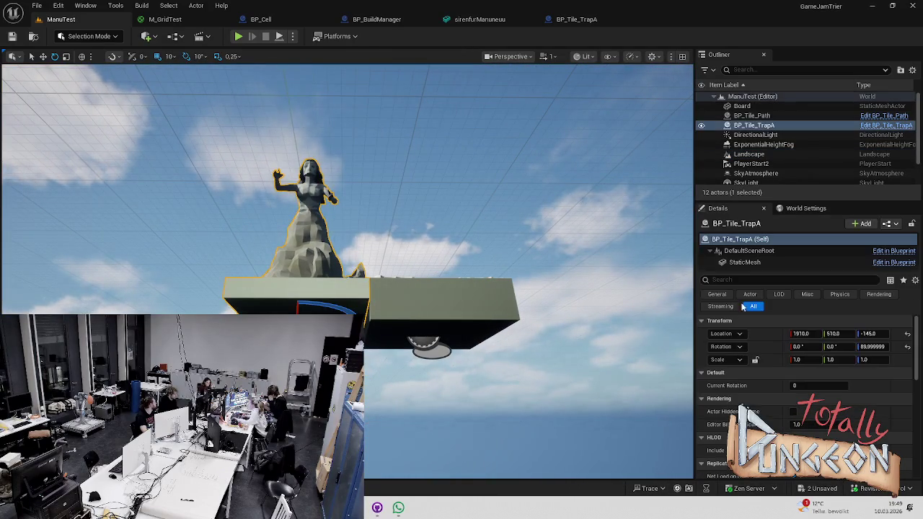
- Set the statue mesh's vertical scale to 1 and nudge the trap tile slightly lower
click(873, 359)
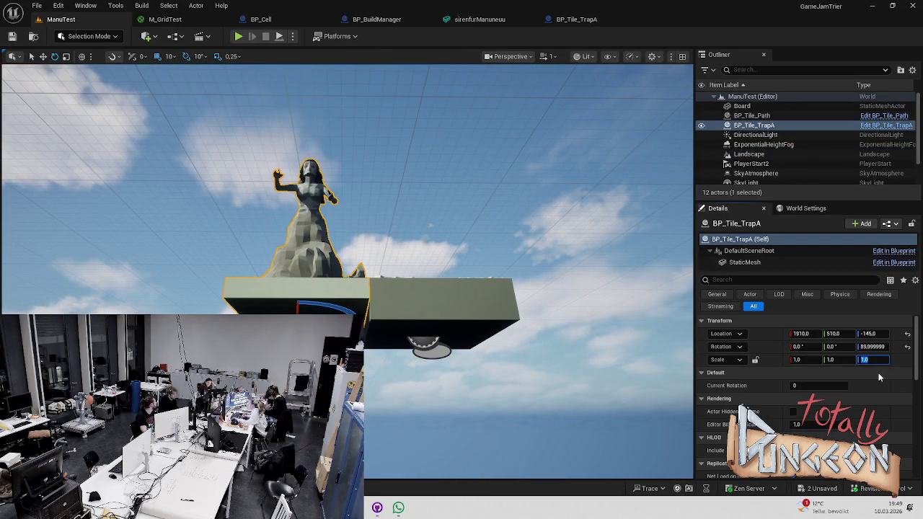
click(884, 362)
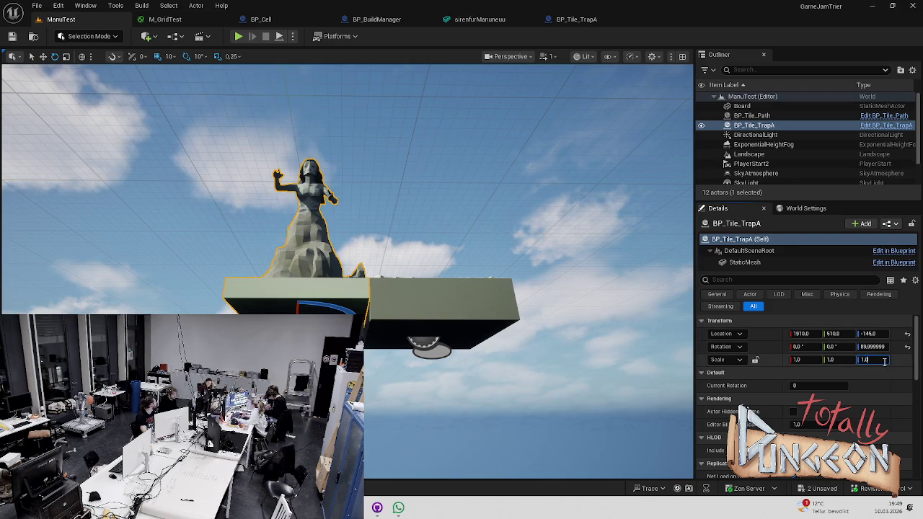
click(745, 262)
click(877, 347)
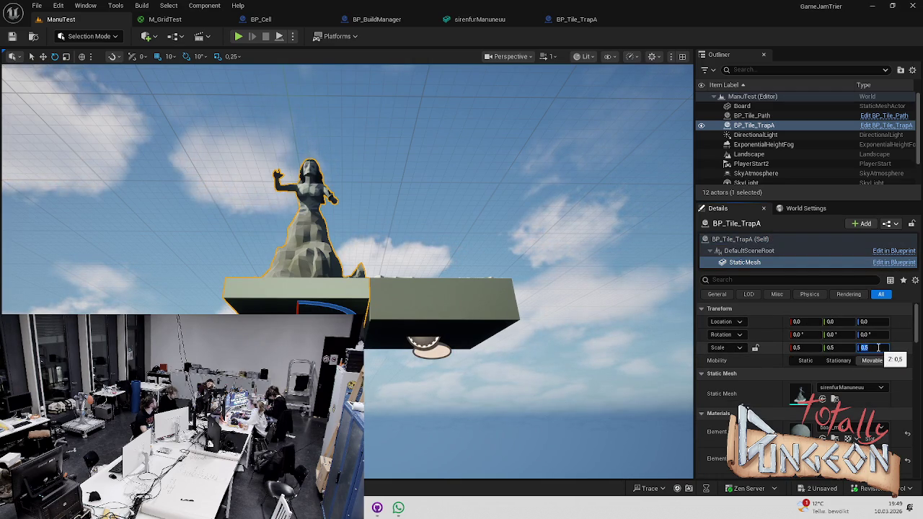
text(1)
key(Return)
click(324, 283)
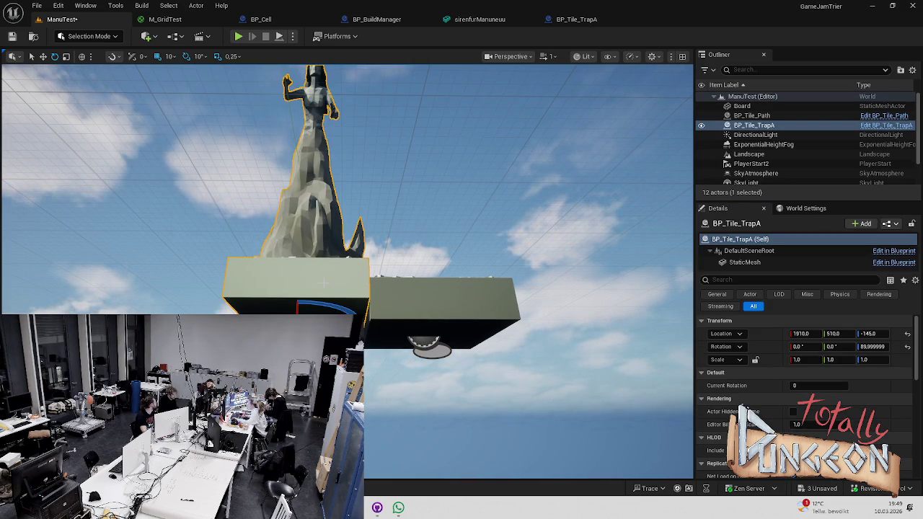
drag(305, 302, 307, 306)
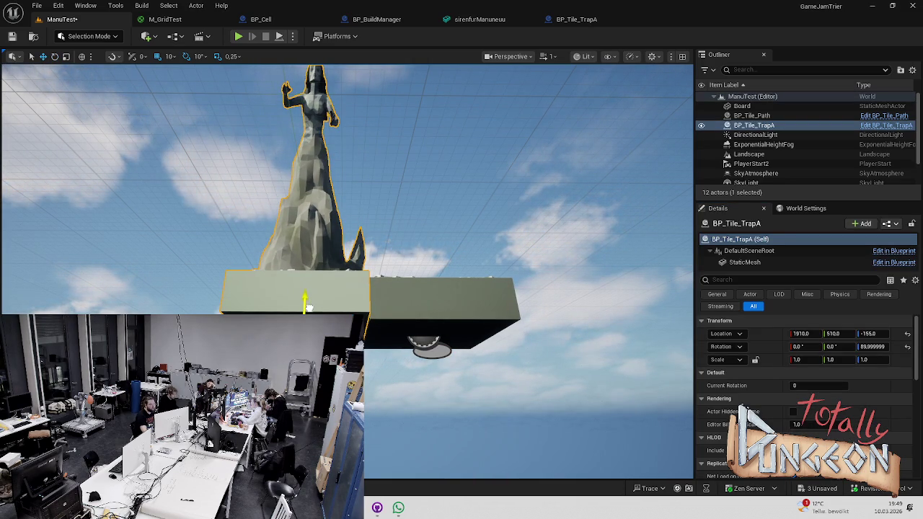
- Try halving the statue mesh's vertical scale to 0.5
scroll(307, 307, down, 5)
click(509, 218)
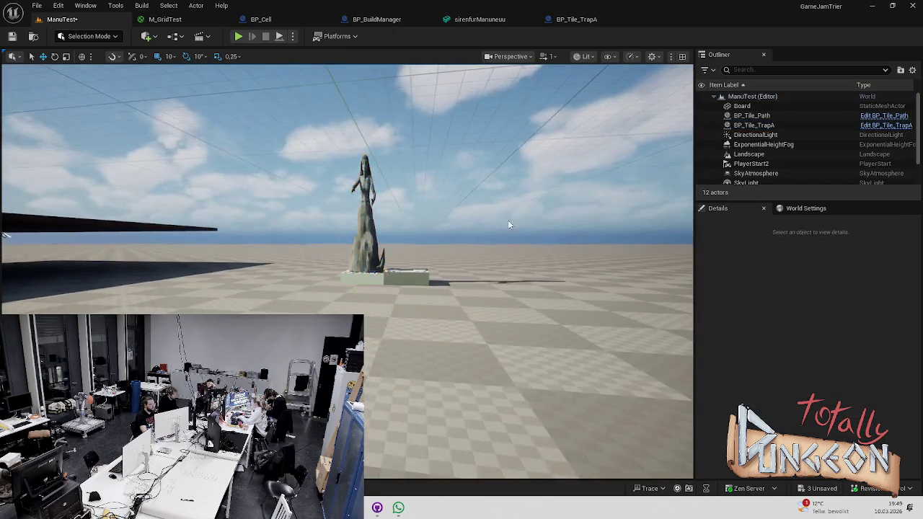
scroll(510, 217, up, 5)
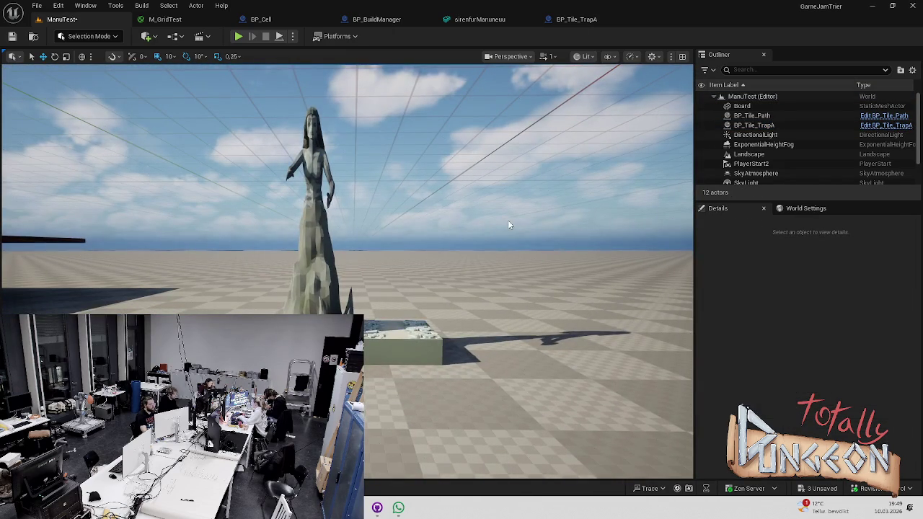
click(331, 228)
click(865, 359)
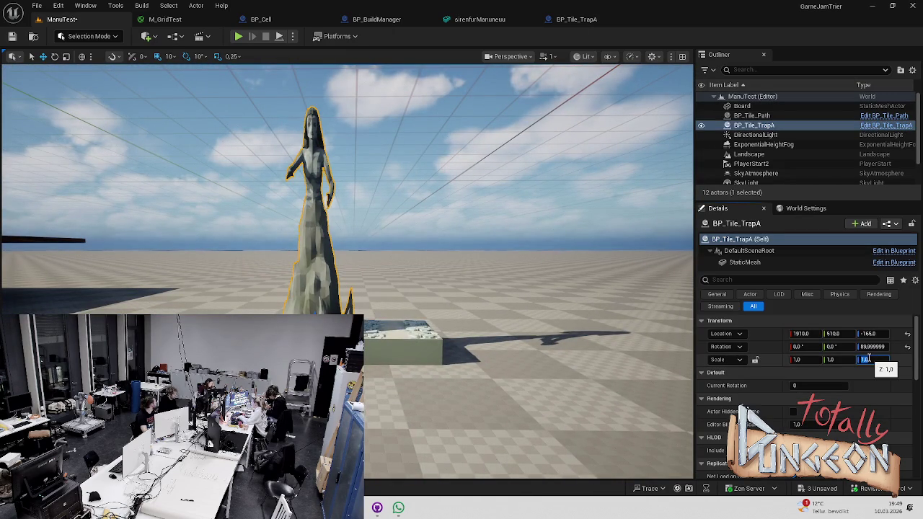
click(745, 262)
click(868, 347)
text(0.5)
key(Return)
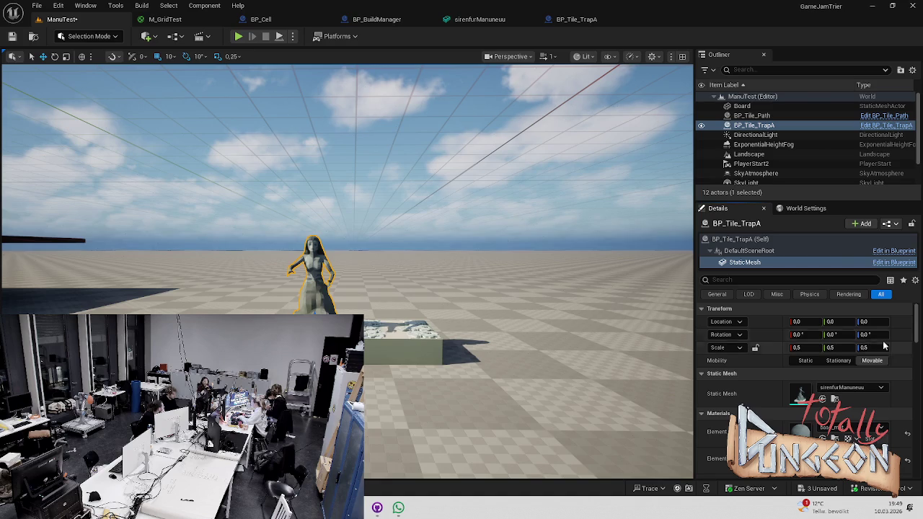
click(617, 322)
- Undo the 0.5 scale so the statue is full height, then frame and inspect the tile
key(ctrl+z)
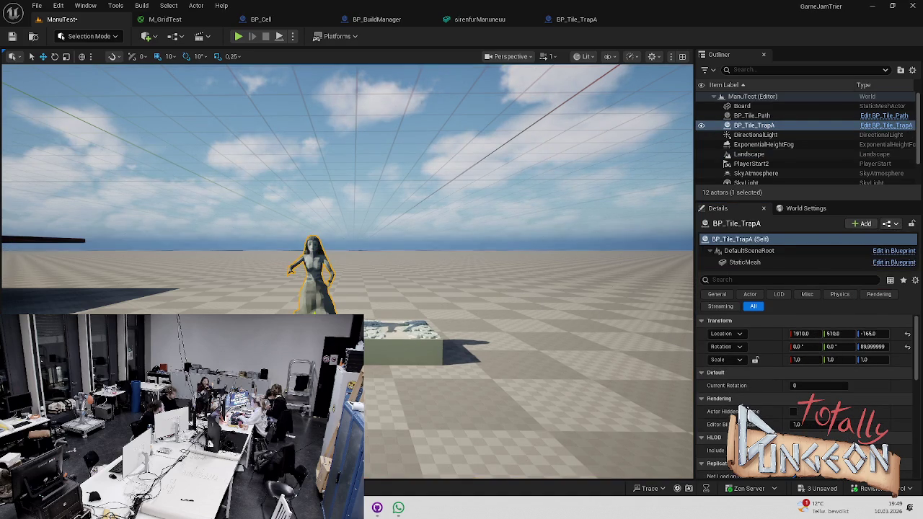
key(ctrl+z)
key(ctrl+y)
key(ctrl+z)
key(f)
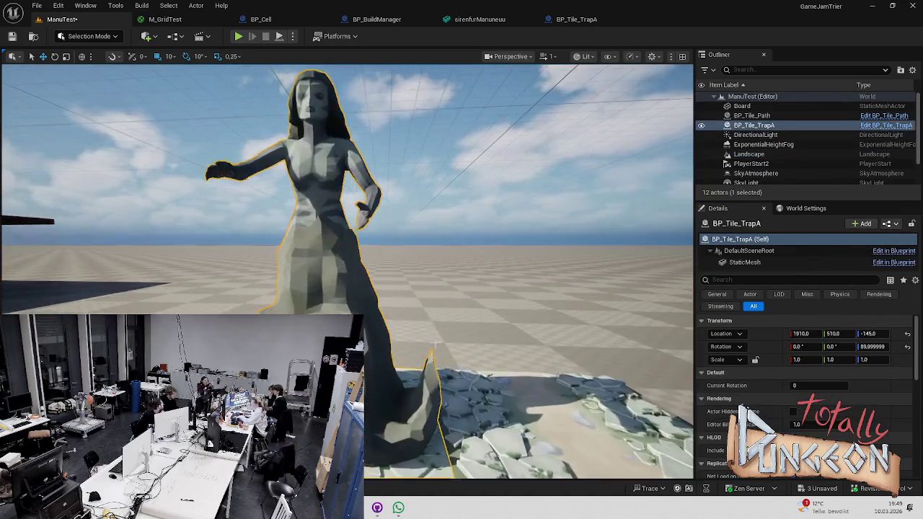
key(s)
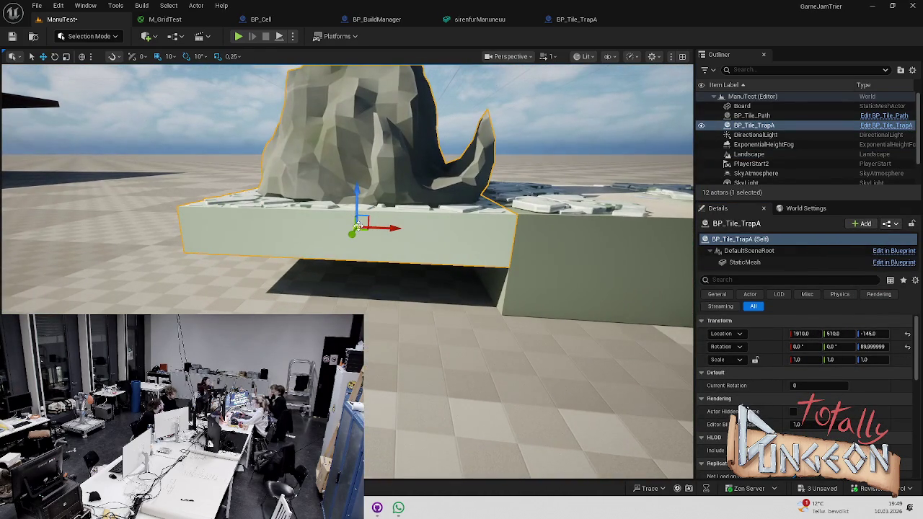
key(w)
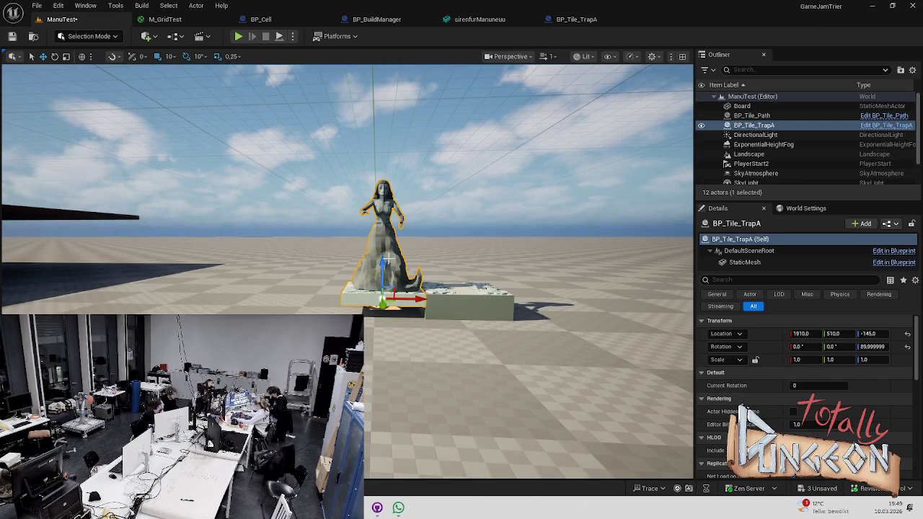
scroll(387, 258, up, 8)
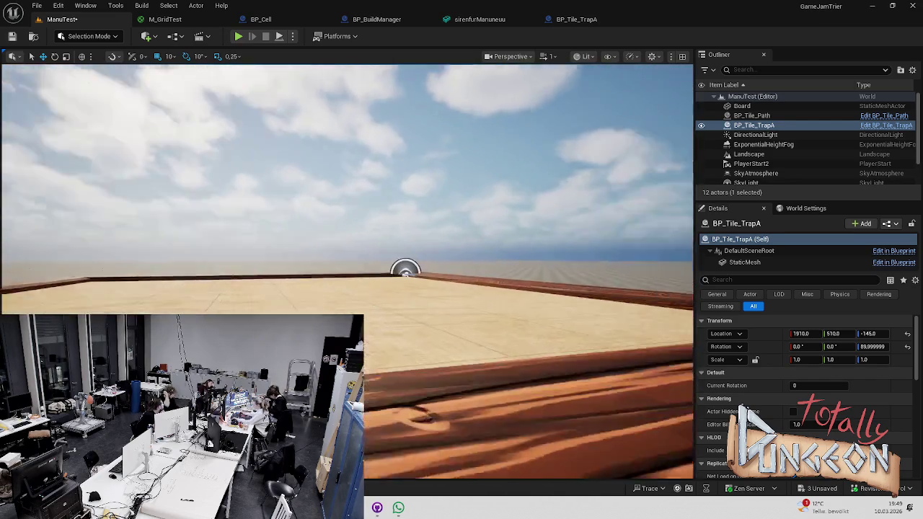
scroll(387, 258, down, 5)
click(404, 238)
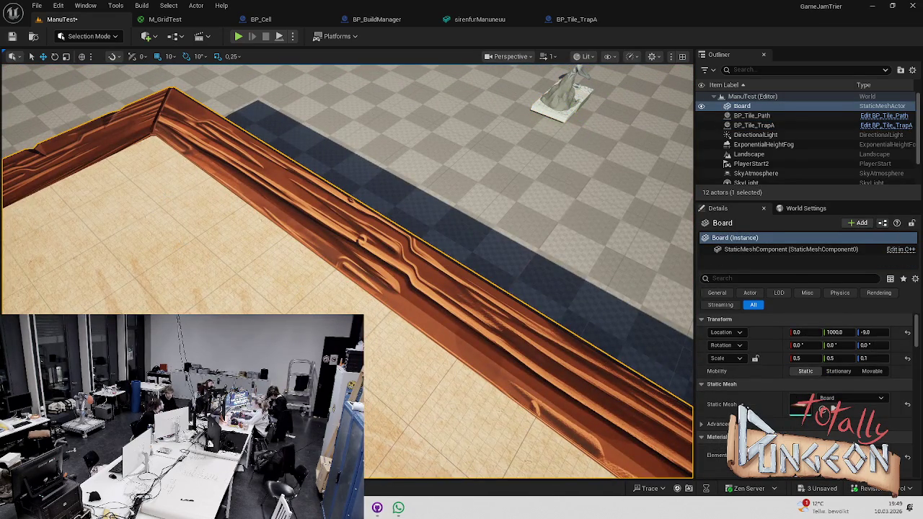
- Open BP_Cell's SetCellState graph and review its logic
key(ctrl+space)
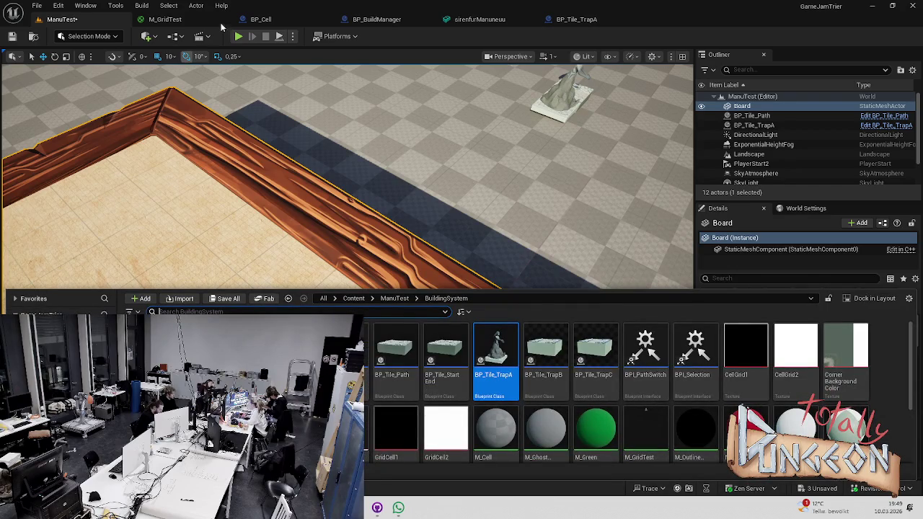
click(165, 19)
click(261, 19)
scroll(314, 111, down, 3)
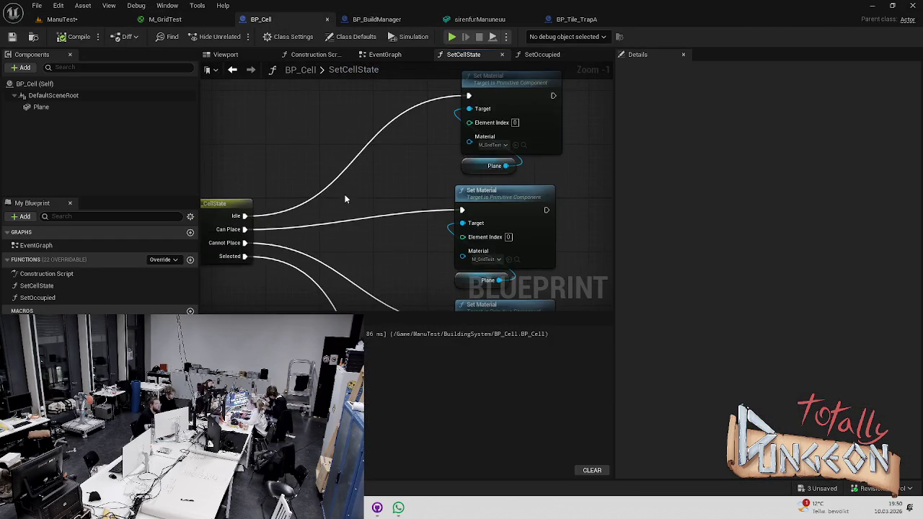
scroll(343, 237, up, 4)
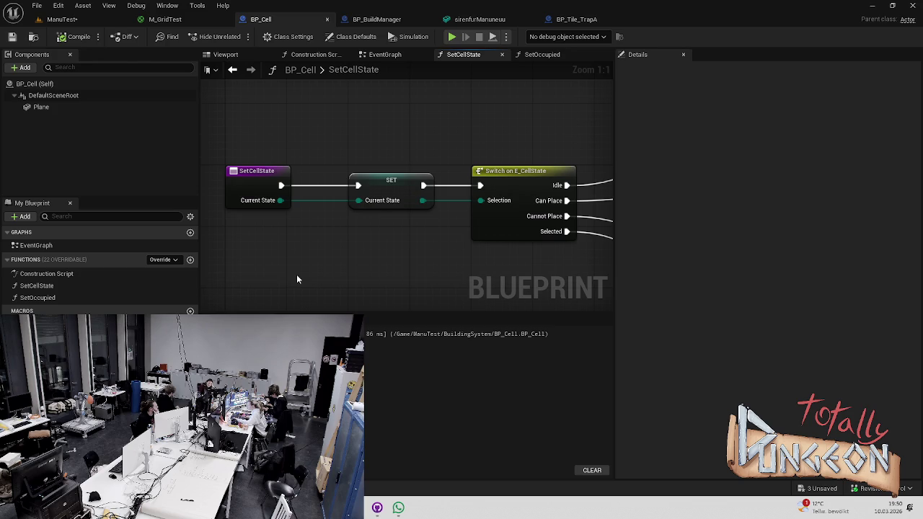
- Save all assets, look over the Switch chain, and return to BP_BuildManager's HandleLeftClick
key(ctrl+s)
drag(519, 243, 334, 169)
scroll(334, 169, down, 2)
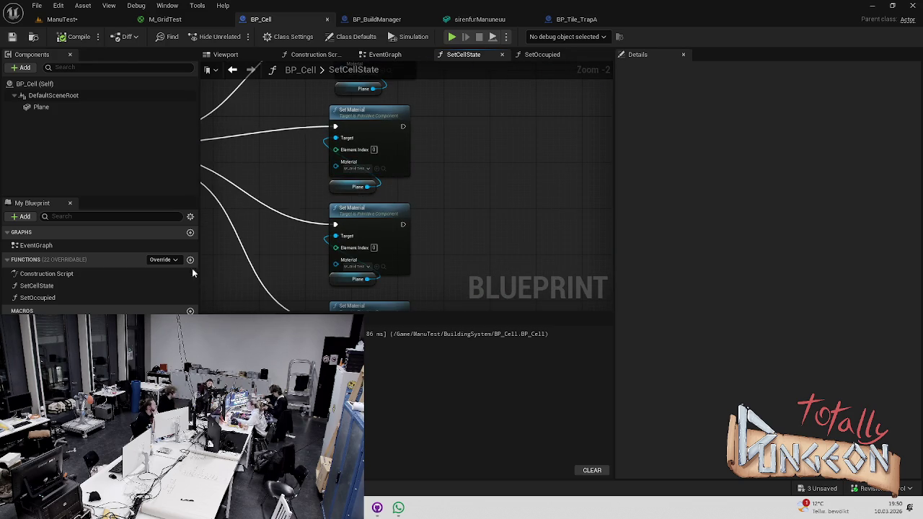
drag(259, 206, 435, 216)
click(375, 18)
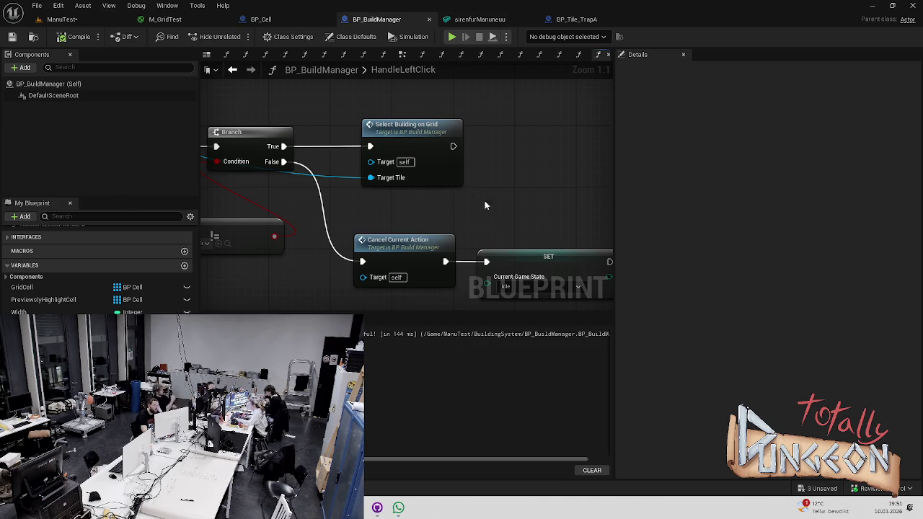
- Move the Branch before Cast To BP_Tile and wire Branch True → Cast → Select Building on Grid
drag(504, 218, 523, 172)
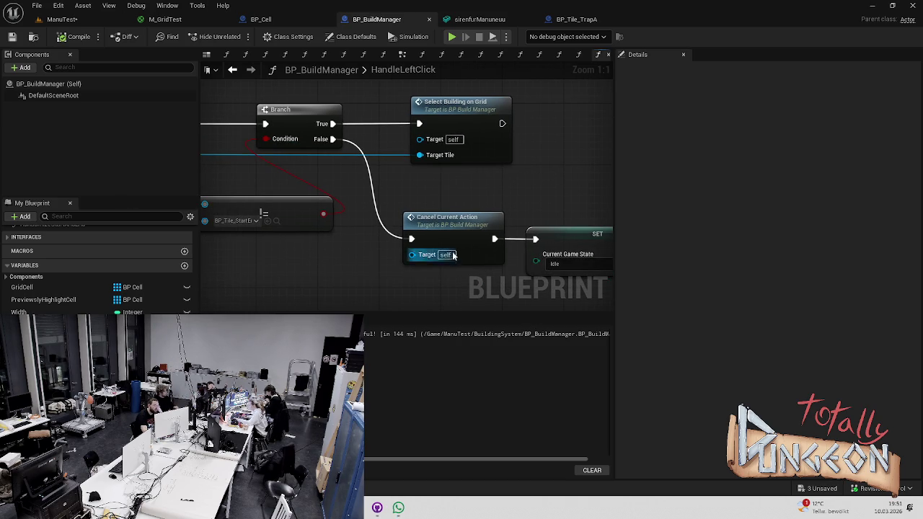
scroll(421, 192, down, 1)
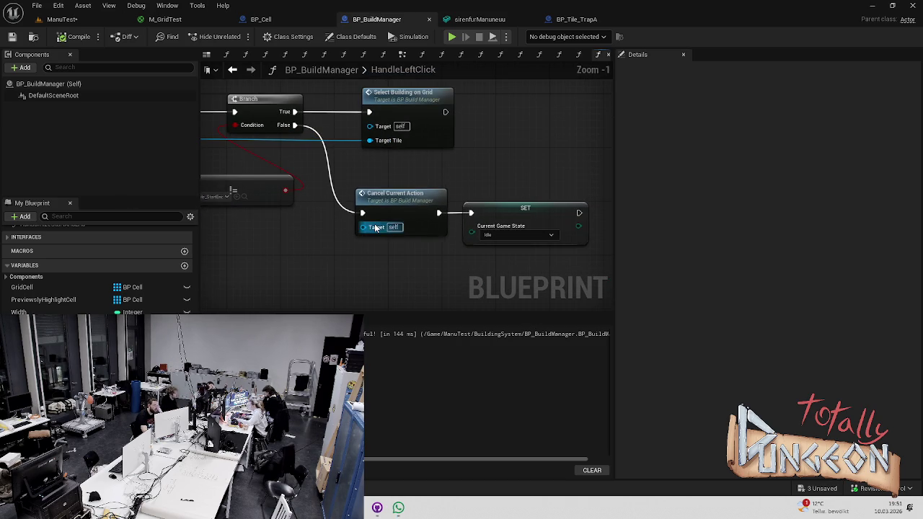
drag(383, 183, 548, 196)
drag(470, 185, 584, 192)
drag(465, 174, 416, 172)
scroll(428, 169, down, 1)
drag(447, 115, 382, 116)
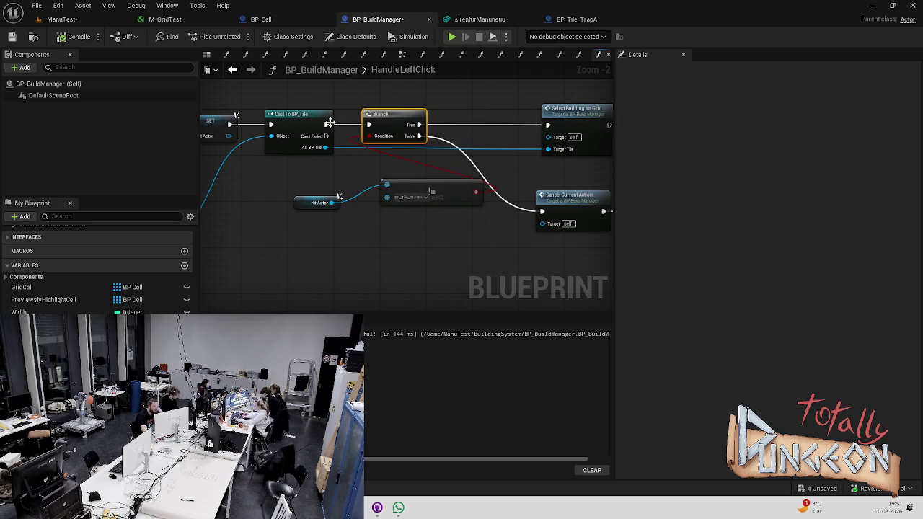
drag(326, 124, 229, 124)
mouse_move(368, 124)
mouse_down()
mouse_move(326, 124)
mouse_move(315, 137)
mouse_move(371, 159)
mouse_move(350, 140)
mouse_move(320, 147)
mouse_move(424, 137)
mouse_move(335, 154)
mouse_move(528, 150)
mouse_move(498, 132)
mouse_move(548, 126)
mouse_up()
drag(472, 114, 482, 114)
click(477, 90)
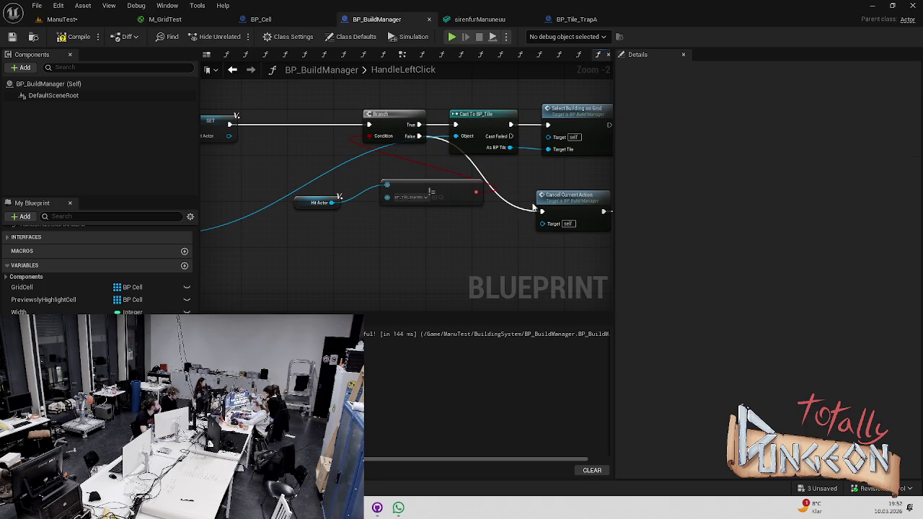
drag(529, 202, 490, 177)
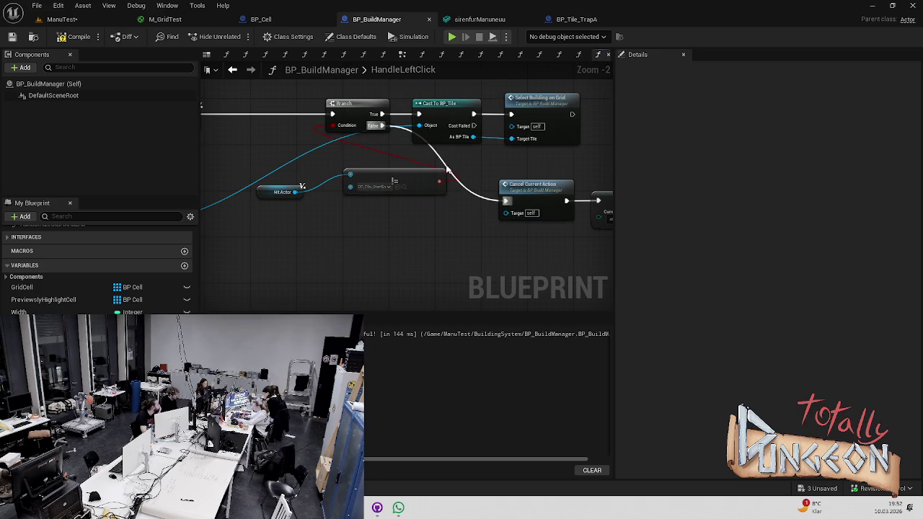
- Play-test the ManuTest level, clicking three board tiles, then stop the session
click(62, 19)
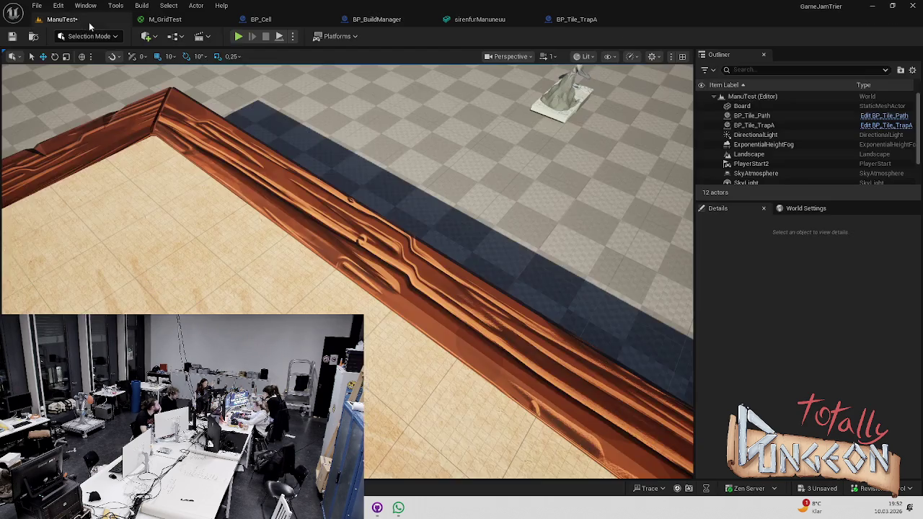
click(239, 37)
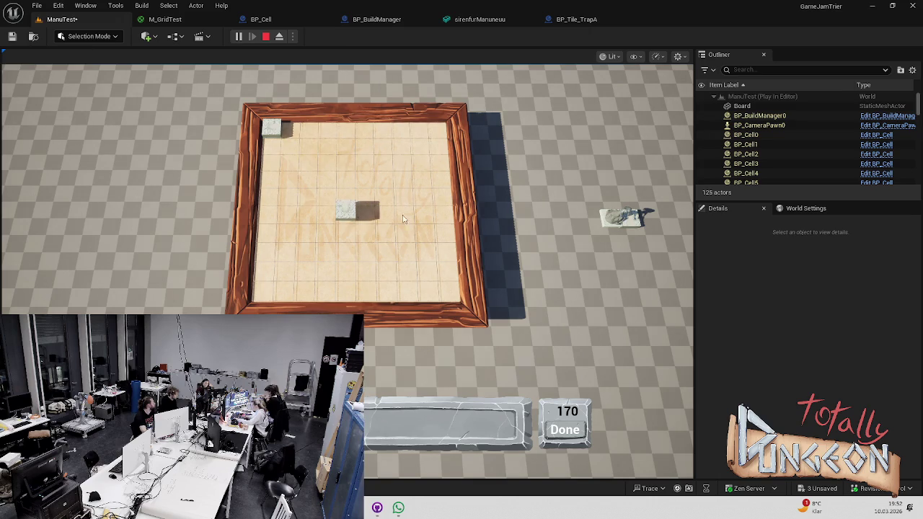
click(636, 219)
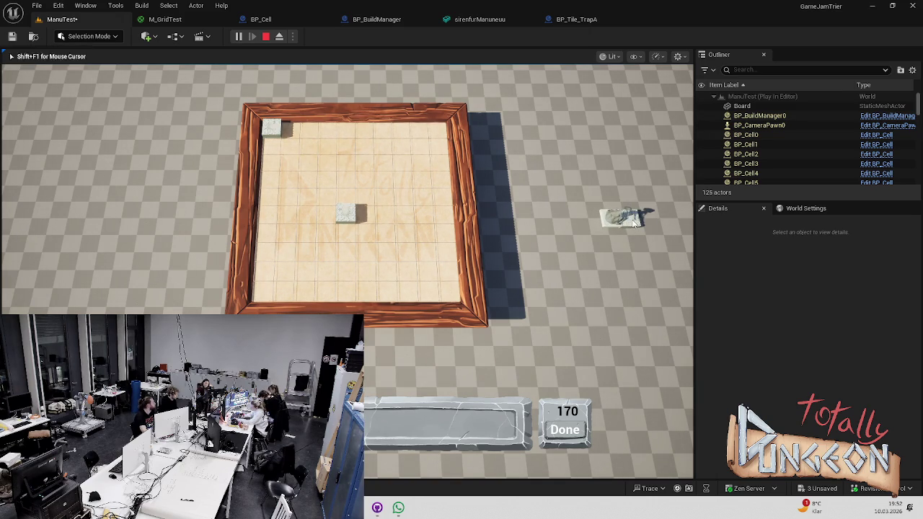
click(281, 126)
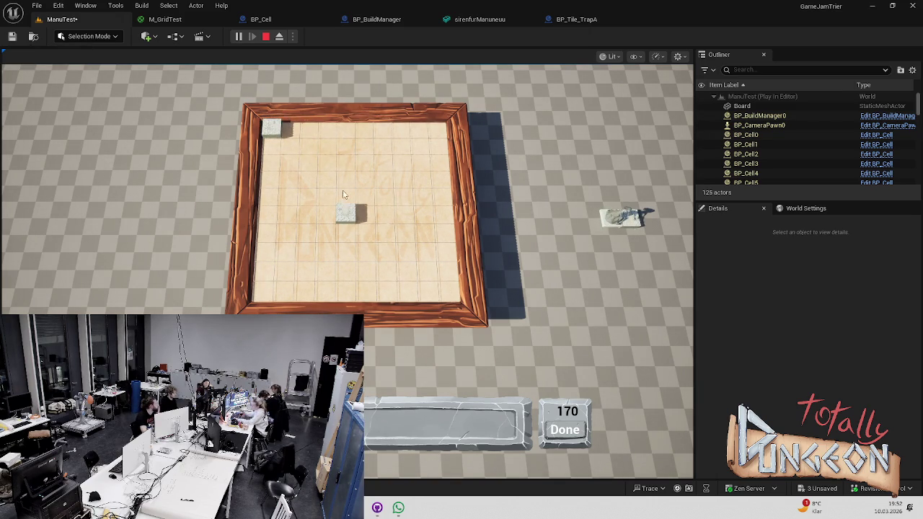
click(300, 152)
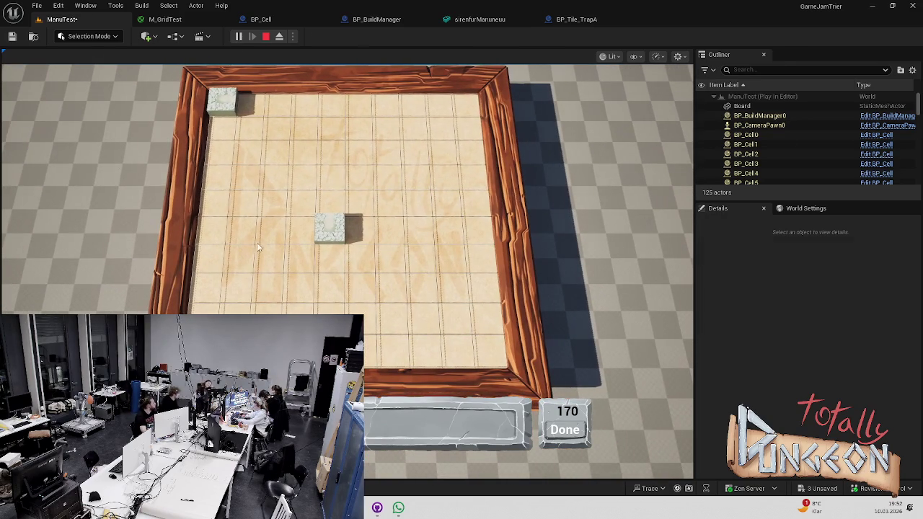
key(Escape)
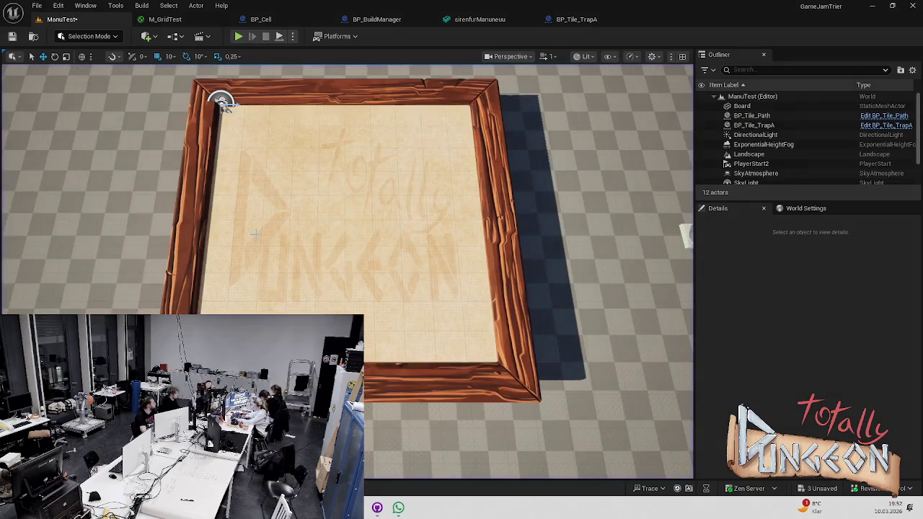